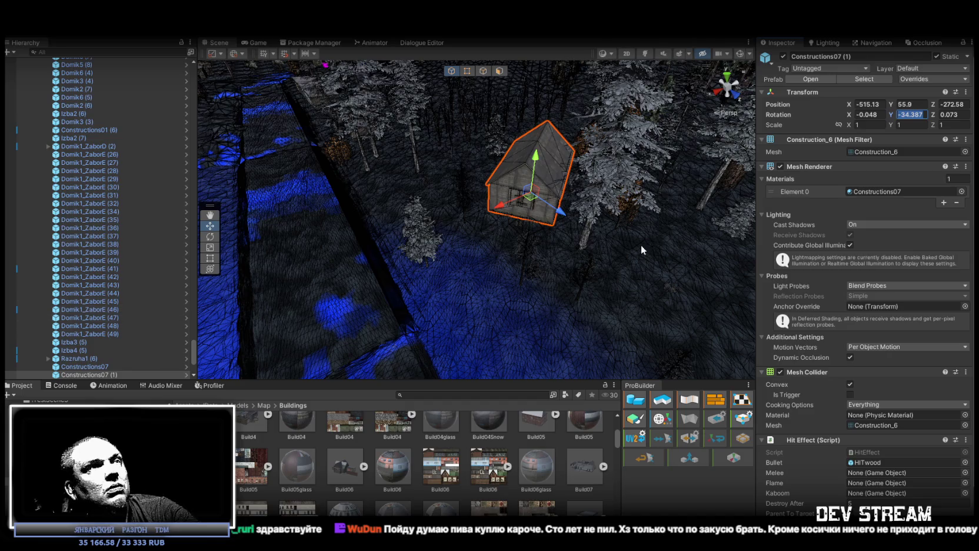
- Frame the wooden house and select the znak_dom signpost, turning it toward the house wall
key(f)
mouse_move(641, 245)
mouse_down()
mouse_move(708, 172)
mouse_move(692, 201)
mouse_move(659, 211)
mouse_up()
scroll(660, 211, up, 8)
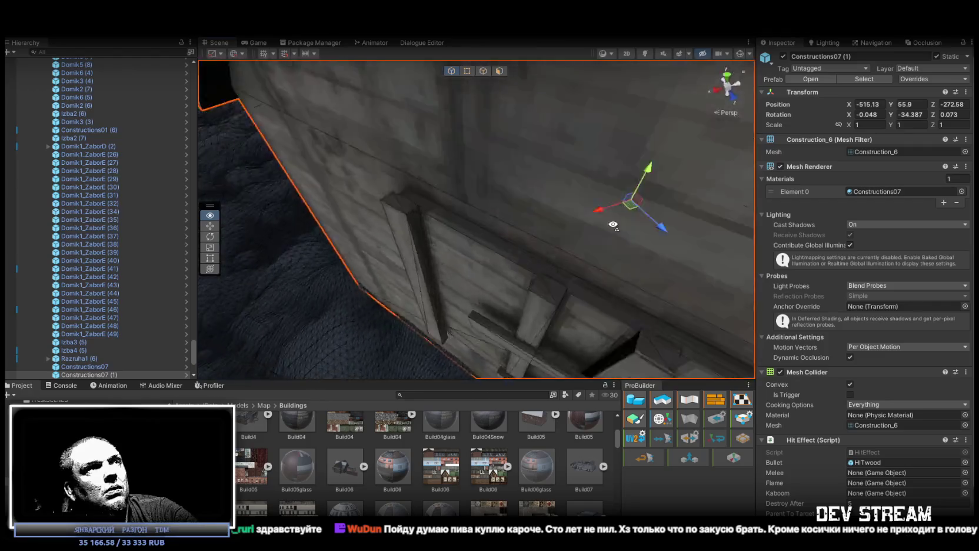
mouse_move(447, 219)
mouse_down()
mouse_move(524, 149)
mouse_move(426, 193)
mouse_up()
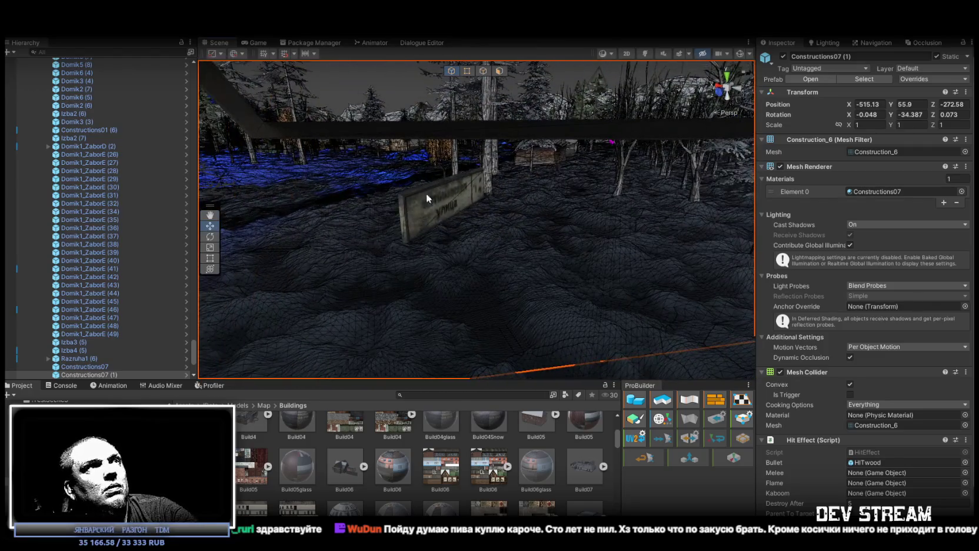
click(426, 193)
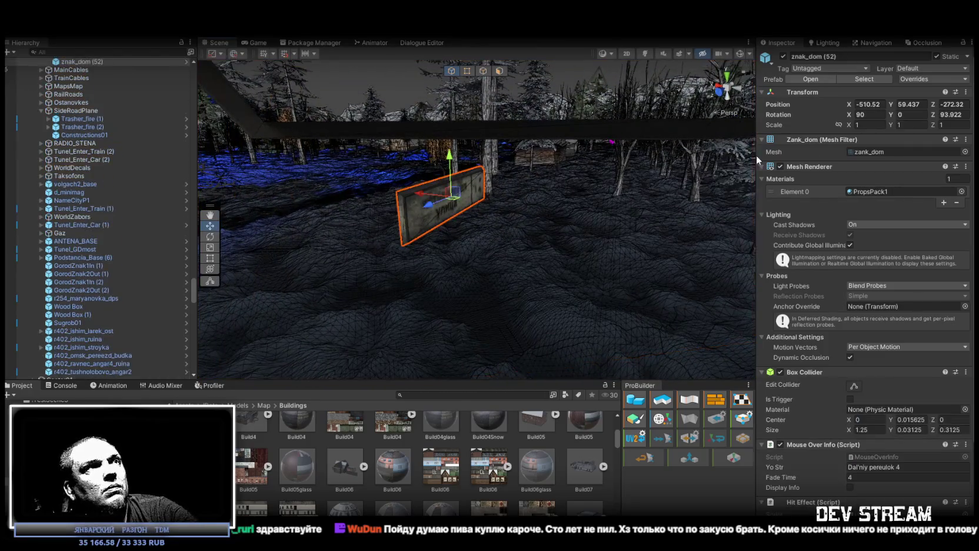
drag(970, 116, 954, 116)
mouse_move(412, 177)
mouse_down()
mouse_move(454, 152)
mouse_move(471, 225)
mouse_move(447, 250)
mouse_move(537, 267)
mouse_up()
- Rotate and move the sign flat onto the wall, left of the boarded-up window, at -508.406, 60.31092, -271.3177
key(e)
key(w)
mouse_move(567, 238)
mouse_down()
mouse_move(505, 213)
mouse_move(462, 162)
mouse_move(500, 194)
mouse_up()
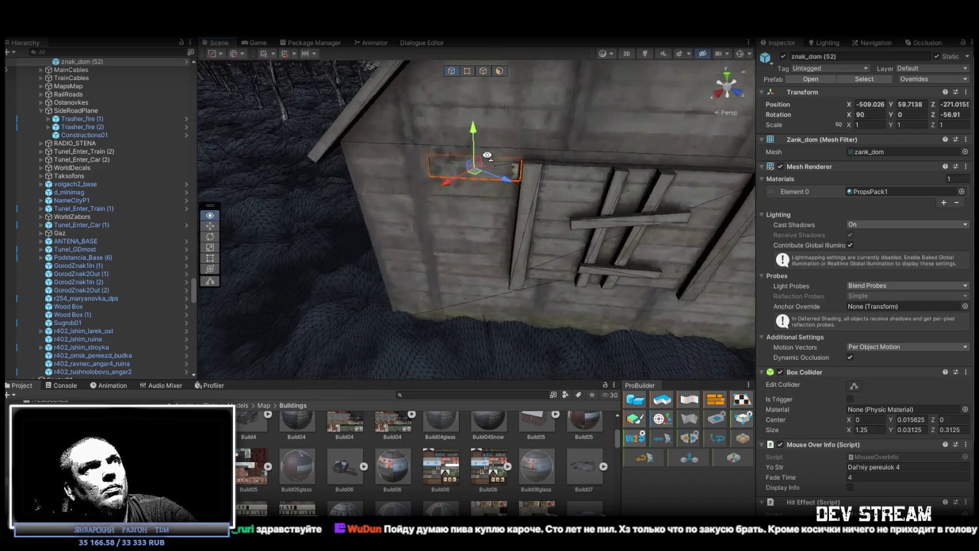
scroll(513, 204, up, 5)
key(e)
mouse_move(501, 272)
mouse_down()
mouse_move(462, 266)
mouse_move(459, 274)
mouse_move(537, 266)
mouse_move(544, 245)
mouse_move(459, 253)
mouse_move(557, 258)
mouse_move(591, 236)
mouse_move(600, 242)
mouse_move(525, 238)
mouse_move(509, 218)
mouse_move(509, 186)
mouse_move(583, 166)
mouse_move(307, 136)
mouse_move(510, 145)
mouse_move(618, 112)
mouse_up()
key(w)
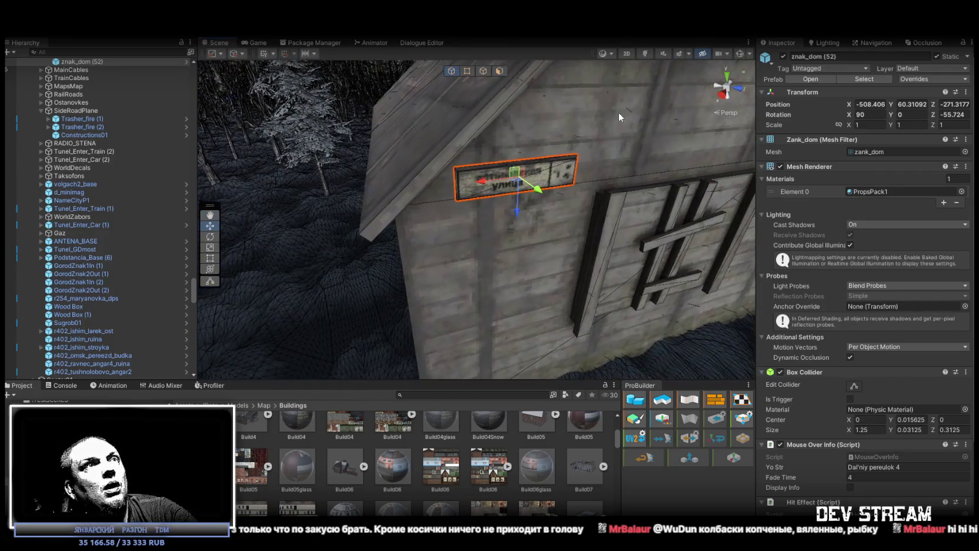
click(618, 113)
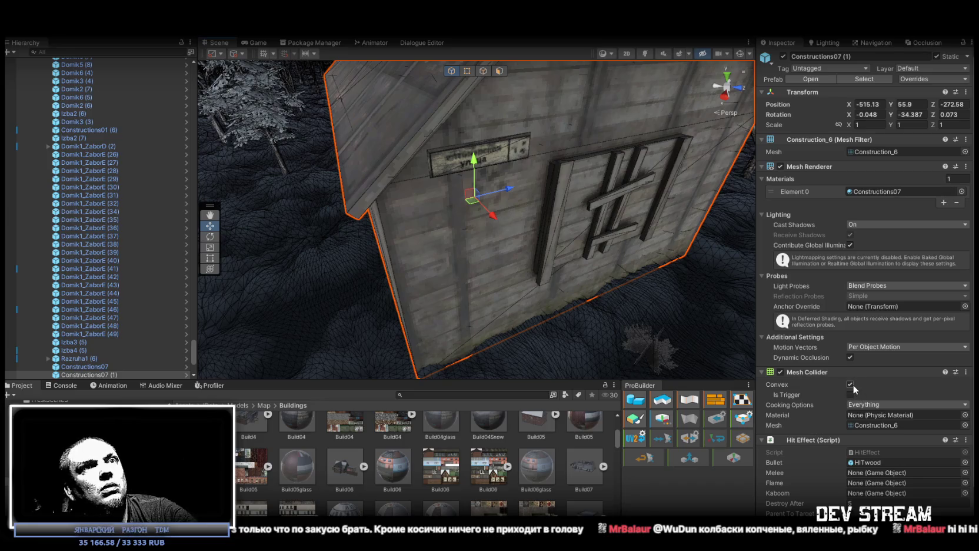
- Orbit around the house corner and select the newly mounted wall sign to check it
drag(459, 189, 640, 61)
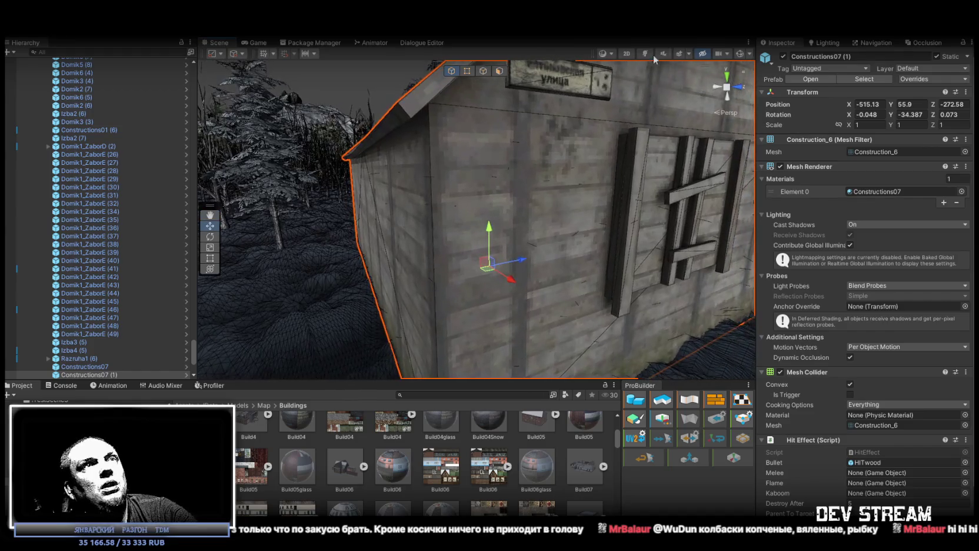
drag(562, 176, 440, 147)
click(437, 139)
- Fly over to the long village house and select the next sign, znak_dom (51)
click(569, 174)
mouse_move(569, 174)
mouse_down()
mouse_move(529, 180)
mouse_move(693, 194)
mouse_move(539, 210)
mouse_move(826, 254)
mouse_move(846, 249)
mouse_move(822, 191)
mouse_move(875, 200)
mouse_move(860, 206)
mouse_move(846, 254)
mouse_move(905, 278)
mouse_move(662, 287)
mouse_move(333, 230)
mouse_move(335, 241)
mouse_move(378, 258)
mouse_move(761, 273)
mouse_move(703, 245)
mouse_move(619, 245)
mouse_move(517, 178)
mouse_move(495, 188)
mouse_move(531, 242)
mouse_up()
click(480, 166)
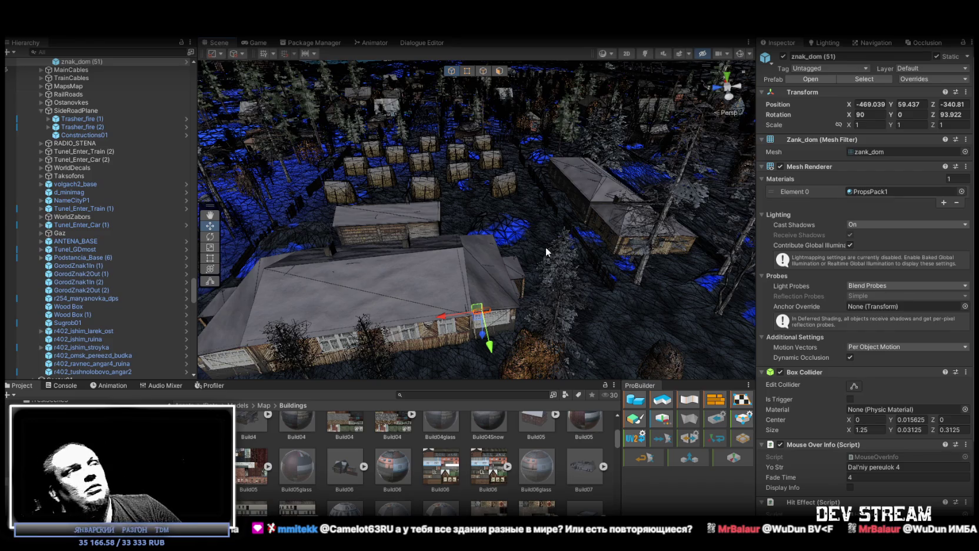
mouse_move(662, 259)
mouse_down()
mouse_move(733, 226)
mouse_move(294, 259)
mouse_up()
mouse_move(86, 248)
mouse_down()
mouse_move(564, 259)
mouse_move(439, 225)
mouse_move(489, 229)
mouse_move(506, 231)
mouse_move(285, 242)
mouse_move(368, 222)
mouse_move(106, 207)
mouse_move(101, 216)
mouse_move(381, 259)
mouse_move(408, 278)
mouse_up()
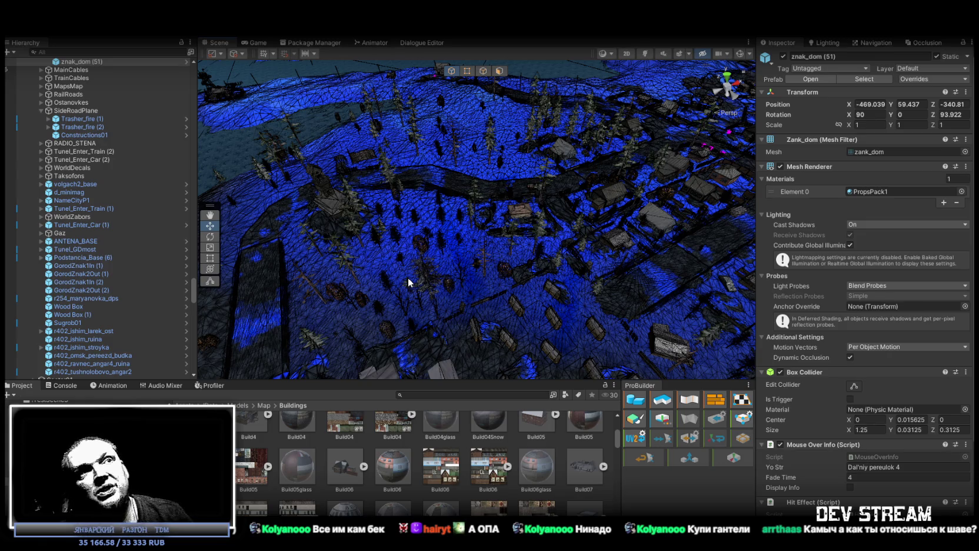
mouse_move(357, 260)
mouse_down()
mouse_move(86, 263)
mouse_move(63, 232)
mouse_move(97, 230)
mouse_move(81, 220)
mouse_move(282, 271)
mouse_move(155, 264)
mouse_move(235, 247)
mouse_up()
mouse_move(874, 235)
mouse_down()
mouse_move(652, 207)
mouse_move(535, 241)
mouse_move(529, 259)
mouse_move(558, 207)
mouse_move(652, 302)
mouse_move(450, 201)
mouse_move(233, 301)
mouse_move(232, 177)
mouse_move(738, 188)
mouse_move(643, 194)
mouse_move(596, 181)
mouse_move(465, 207)
mouse_move(571, 201)
mouse_up()
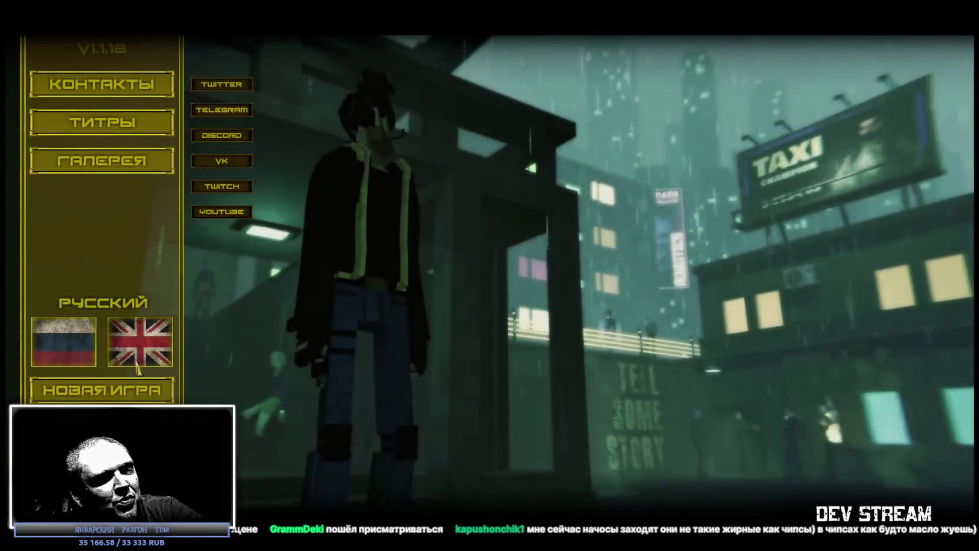
- Browse the Партнёр and Возмездие segments, then launch the Подарок level from Партнёр
click(863, 158)
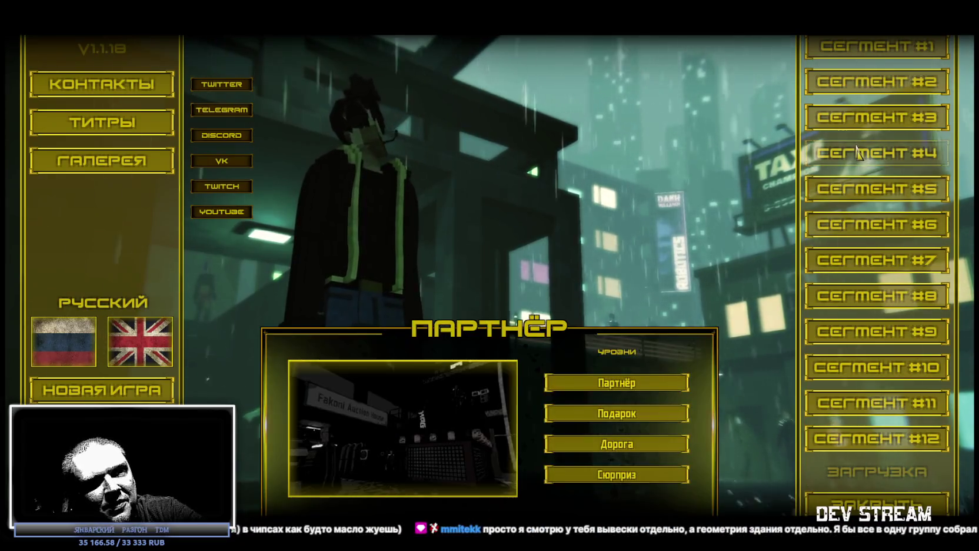
click(858, 185)
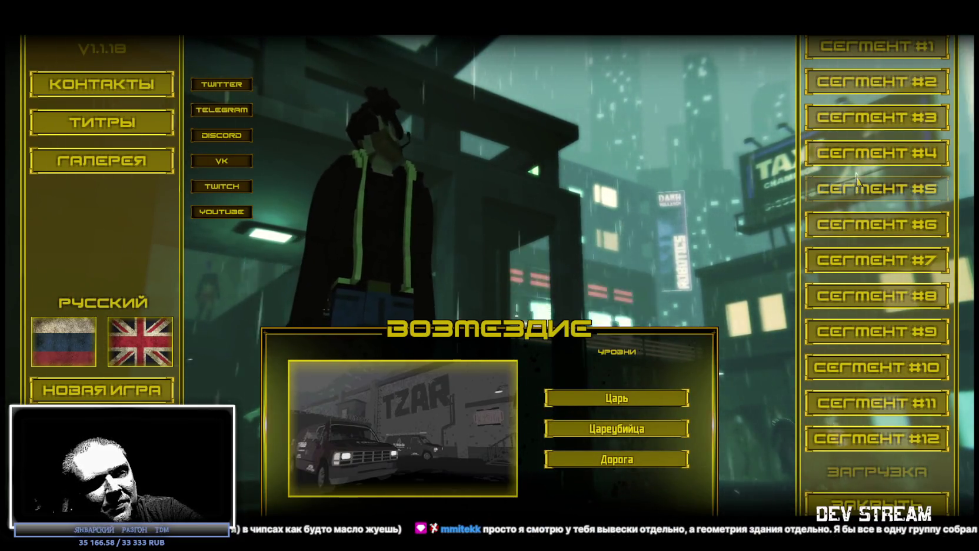
click(860, 154)
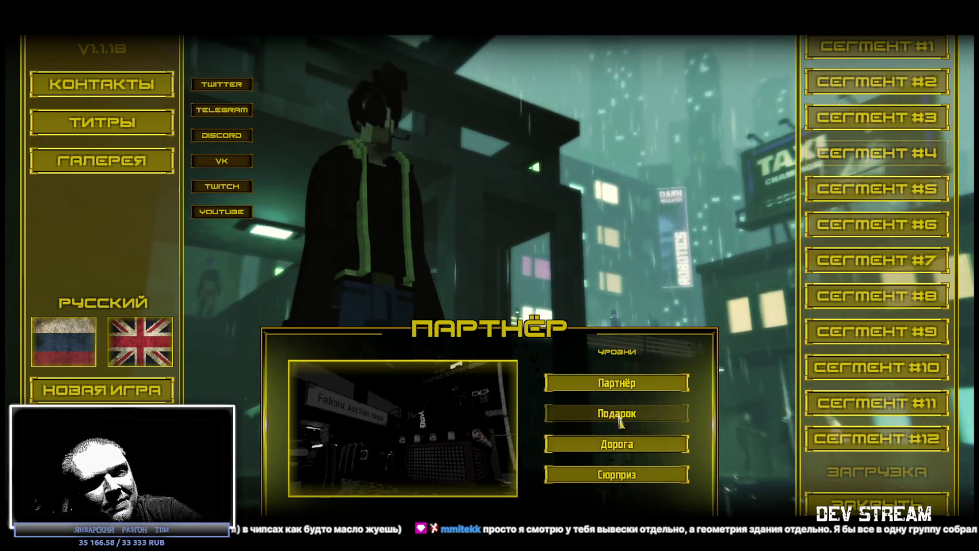
click(619, 419)
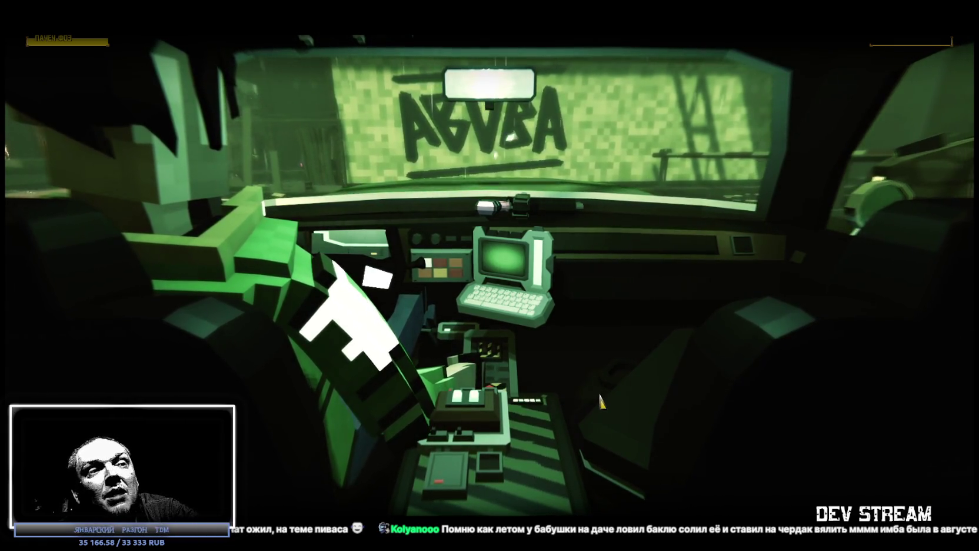
- Get out of the car, walk through the rainy green-lit street, then pause with Esc
key(f)
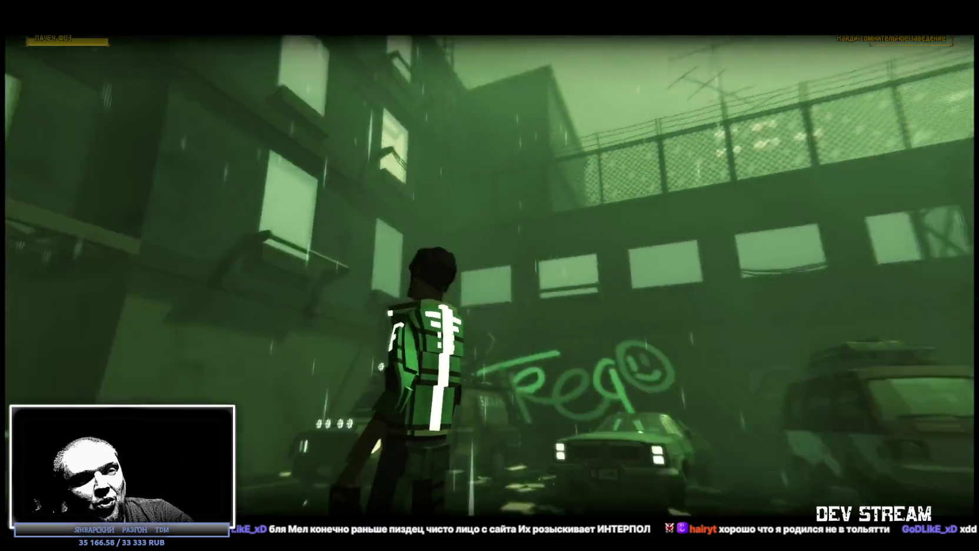
key(Escape)
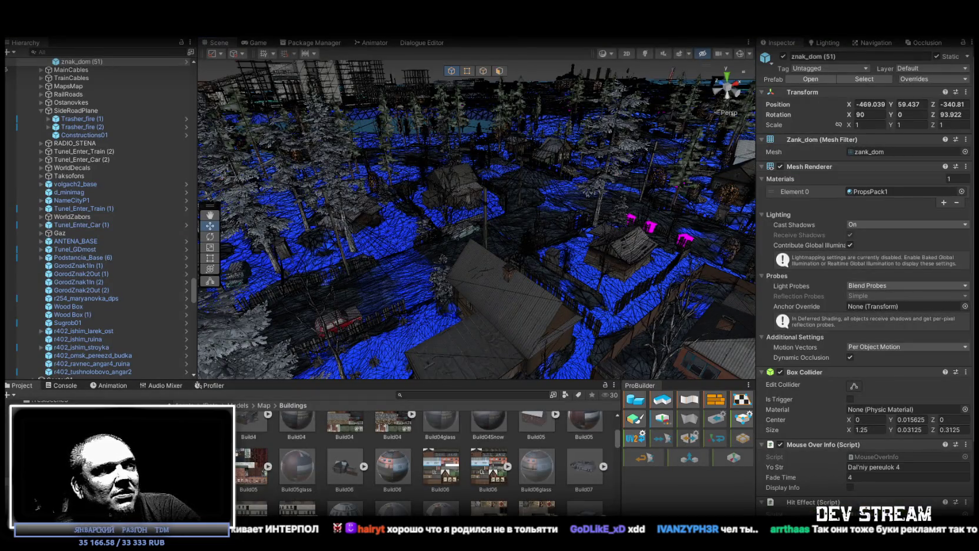
drag(390, 209, 341, 213)
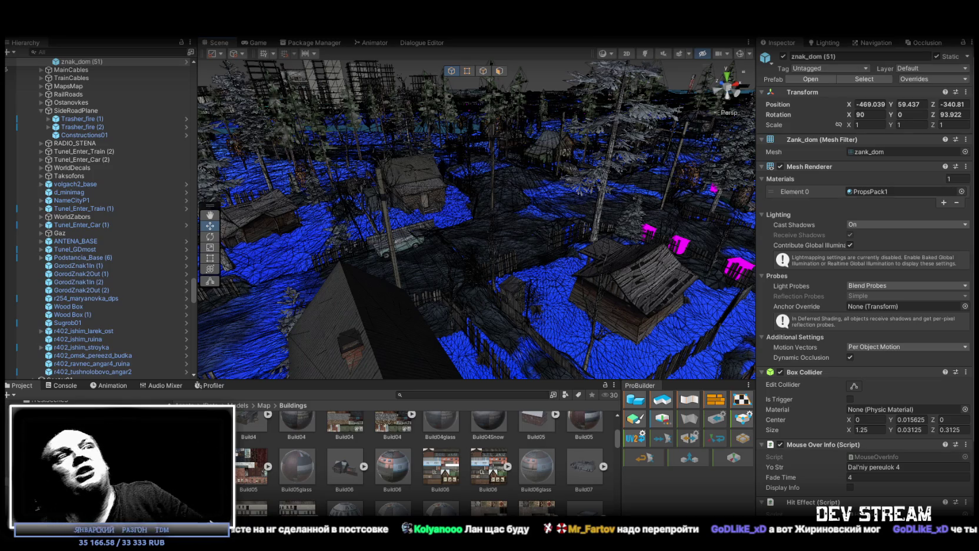
- Frame the znak_dom (51) sign on its house wall and look over the neighbouring houses
mouse_move(736, 330)
mouse_down()
mouse_move(327, 232)
mouse_move(579, 212)
mouse_move(672, 217)
mouse_move(518, 241)
mouse_up()
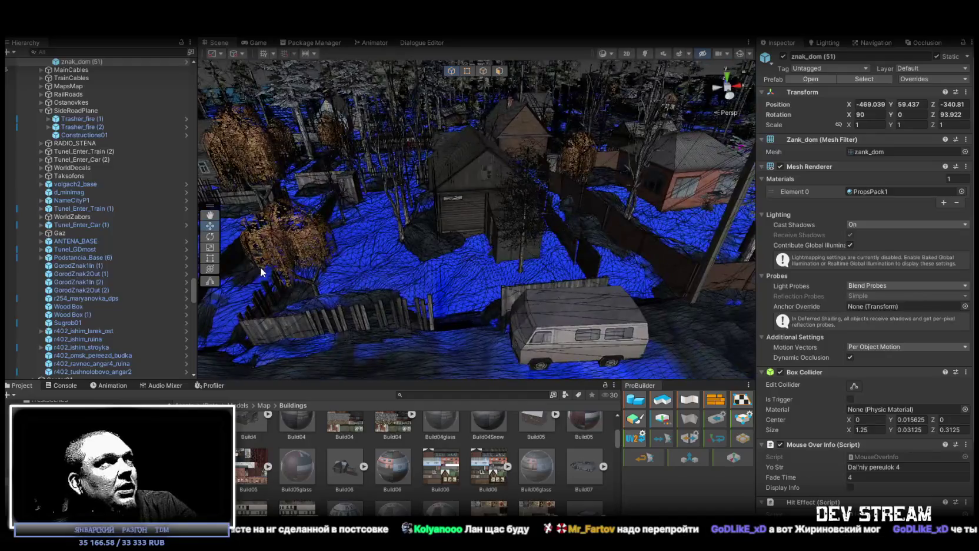
scroll(124, 273, up, 10)
double_click(86, 306)
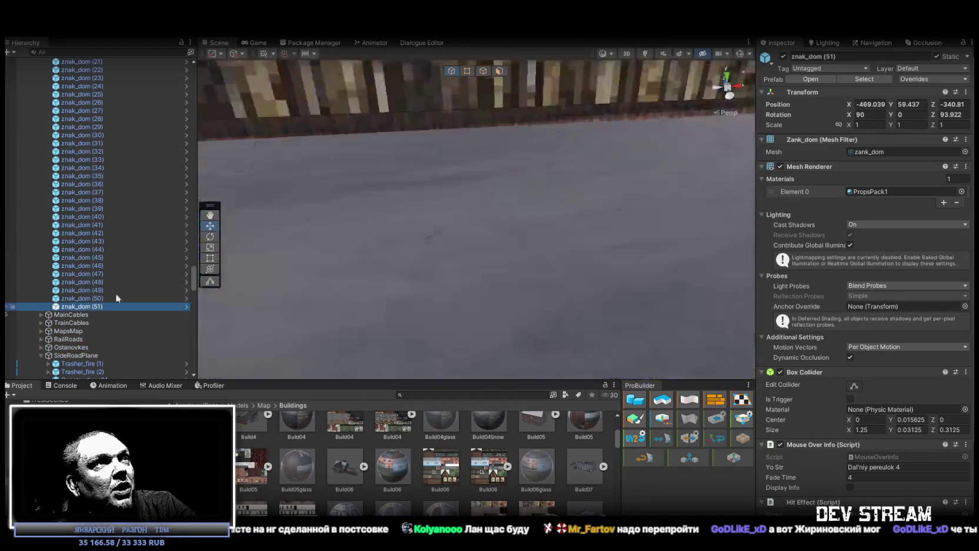
drag(448, 217, 653, 204)
scroll(653, 204, down, 15)
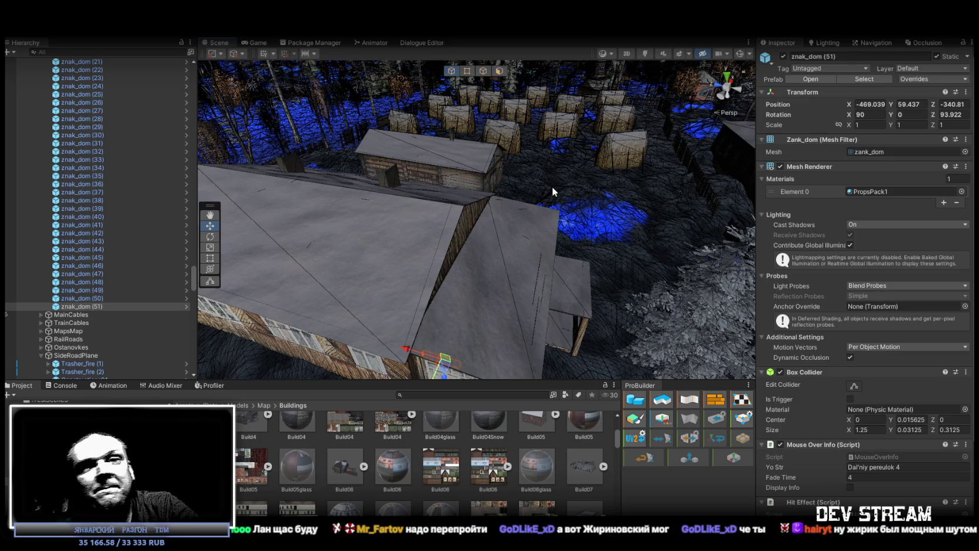
mouse_move(624, 238)
mouse_down()
mouse_move(539, 241)
mouse_move(609, 268)
mouse_move(596, 225)
mouse_move(524, 247)
mouse_move(438, 232)
mouse_move(534, 238)
mouse_move(405, 225)
mouse_move(630, 271)
mouse_move(560, 272)
mouse_move(676, 207)
mouse_up()
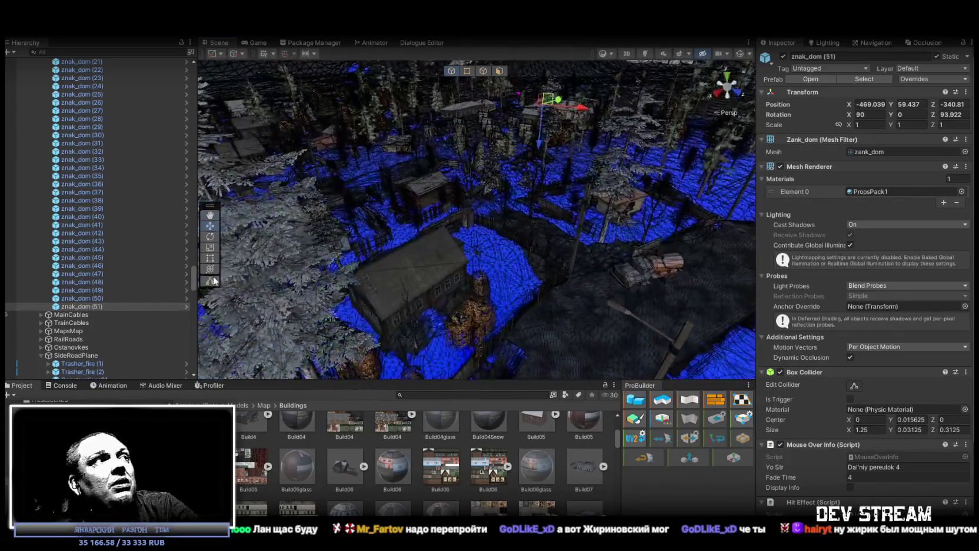
- Duplicate znak_dom (51) as znak_dom (52) and drag it to another house at -380.54, 59.44, -297.9
click(83, 306)
key(ctrl+d)
mouse_move(548, 100)
mouse_down()
mouse_move(456, 297)
mouse_move(463, 318)
mouse_move(470, 245)
mouse_move(535, 199)
mouse_move(471, 176)
mouse_up()
- Turn the copied sign to match the wall and set its Z rotation to 0
key(e)
mouse_move(412, 157)
mouse_down()
mouse_move(331, 169)
mouse_move(356, 160)
mouse_move(524, 160)
mouse_move(439, 131)
mouse_up()
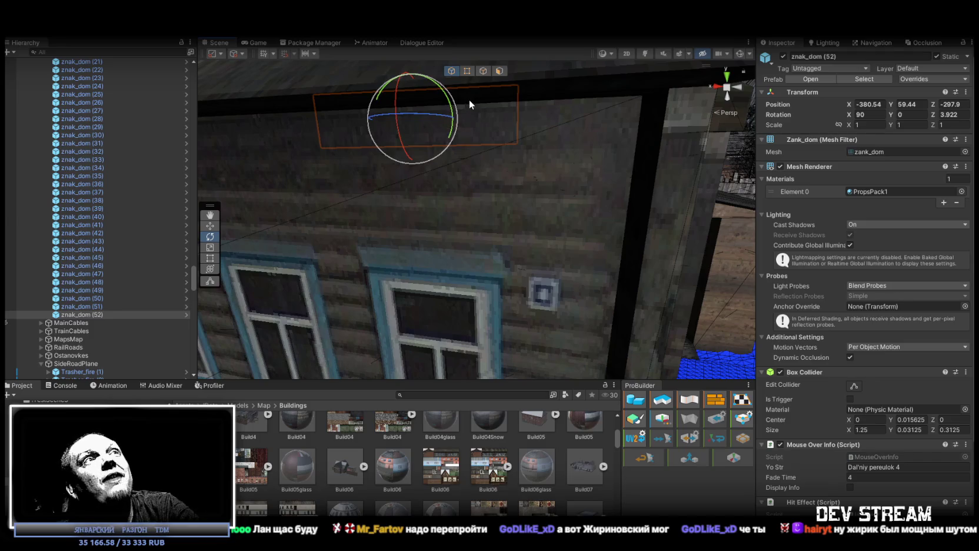
click(967, 114)
text(0)
key(Return)
drag(588, 117, 596, 93)
- Pull the sign slightly out from the wall, check it from the corner, and duplicate it
key(w)
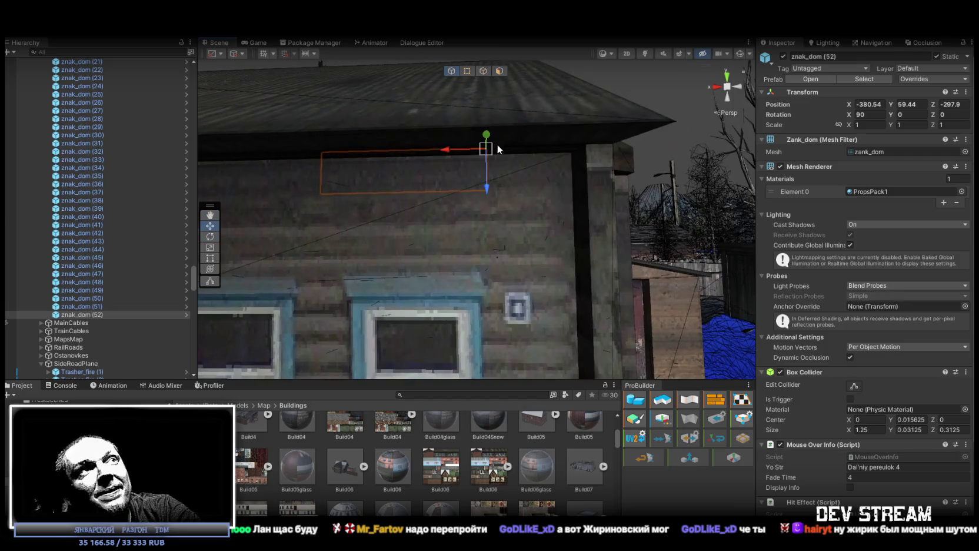
mouse_move(495, 144)
mouse_down()
mouse_move(530, 168)
mouse_move(511, 166)
mouse_move(559, 191)
mouse_move(526, 244)
mouse_move(512, 209)
mouse_move(525, 202)
mouse_move(497, 186)
mouse_move(569, 151)
mouse_up()
key(e)
drag(418, 127, 550, 183)
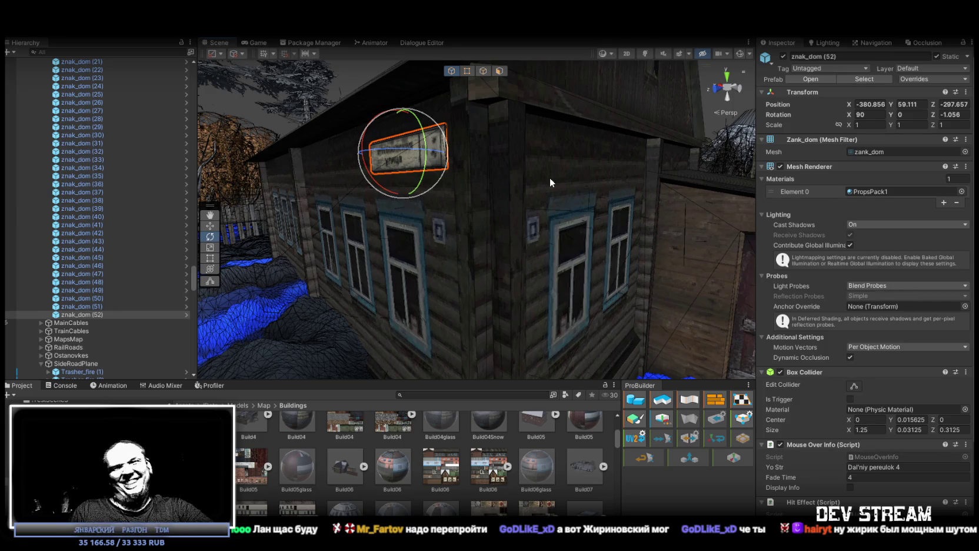
mouse_move(401, 85)
mouse_down()
mouse_move(521, 133)
mouse_move(389, 164)
mouse_move(484, 212)
mouse_move(636, 216)
mouse_move(662, 153)
mouse_move(415, 276)
mouse_move(442, 234)
mouse_up()
key(ctrl+d)
- Rotate znak_dom (53) and raise it high on the neighbouring gable wall, at -339.237, 59.79826, -293.454
scroll(436, 229, up, 10)
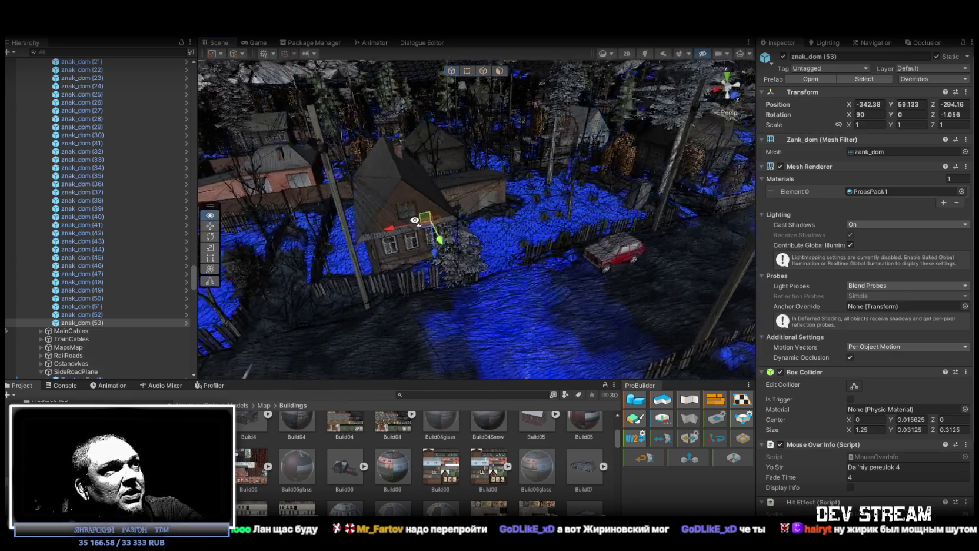
mouse_move(426, 221)
mouse_down()
mouse_move(511, 204)
mouse_move(562, 171)
mouse_move(483, 182)
mouse_move(502, 207)
mouse_move(605, 150)
mouse_move(462, 180)
mouse_move(529, 157)
mouse_move(549, 176)
mouse_up()
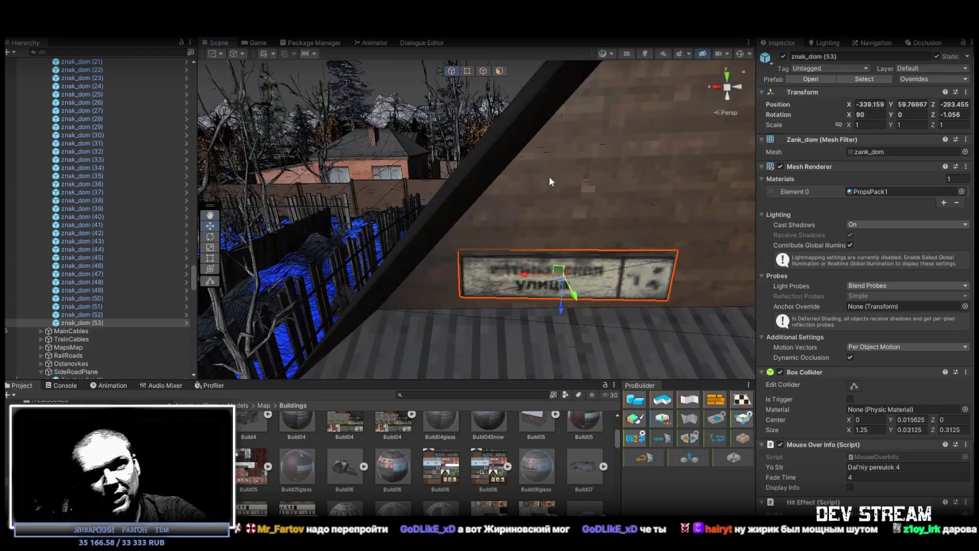
mouse_move(555, 180)
mouse_down()
mouse_move(495, 247)
mouse_move(443, 202)
mouse_move(417, 202)
mouse_move(635, 169)
mouse_up()
key(e)
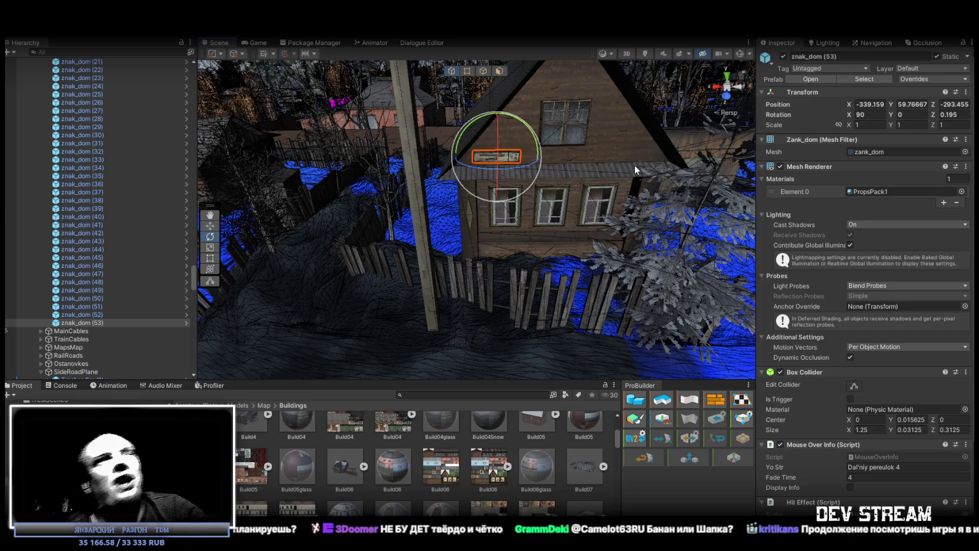
drag(634, 165, 574, 152)
scroll(574, 152, up, 10)
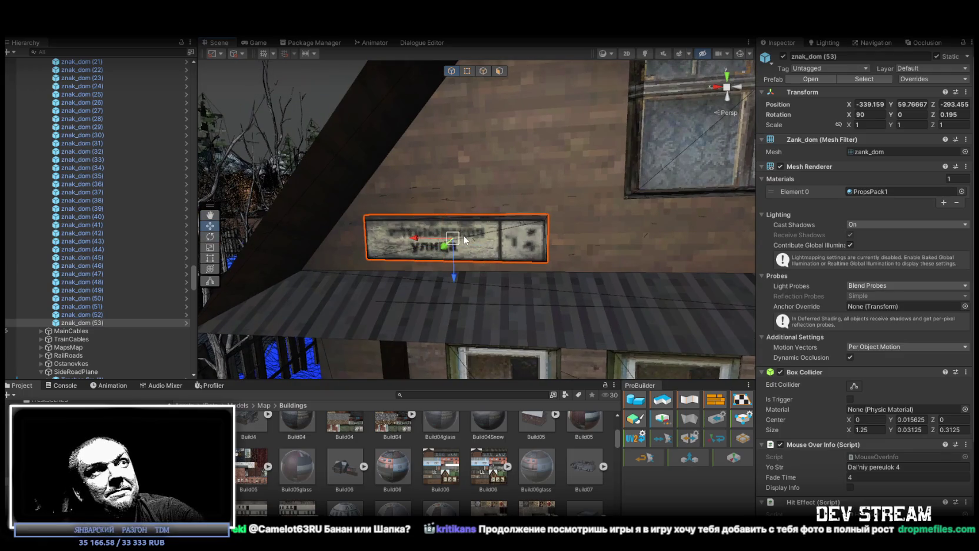
drag(459, 236, 466, 234)
scroll(466, 234, down, 10)
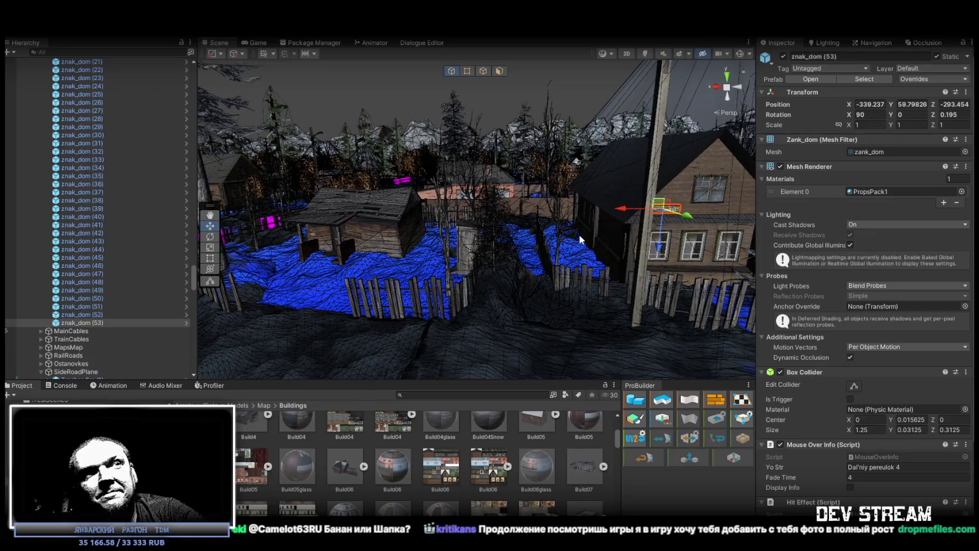
drag(601, 239, 613, 231)
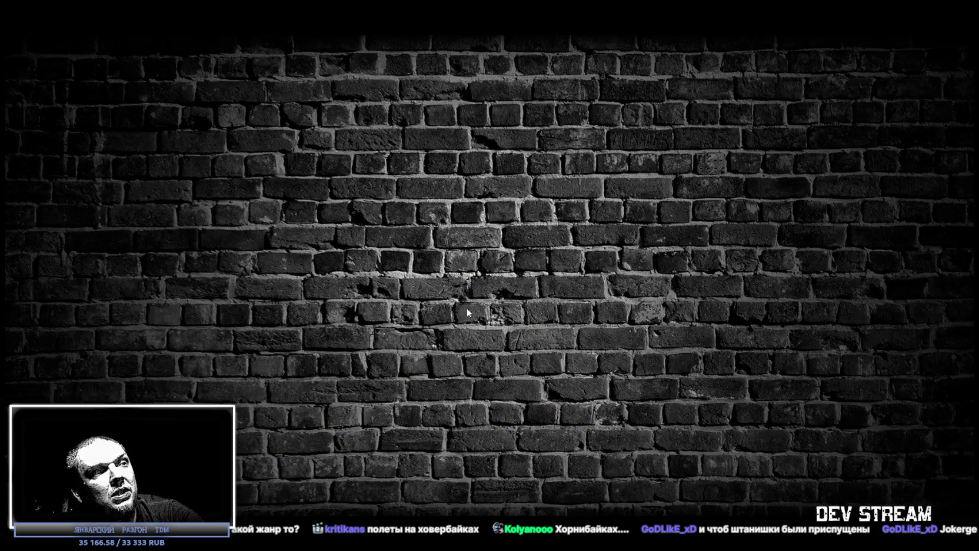
- Bring up the desktop's context menu for creating a new folder, shortcut or document
right_click(358, 226)
- Create a new desktop folder named fasfda, declining the asd merge, and open it
mouse_move(446, 356)
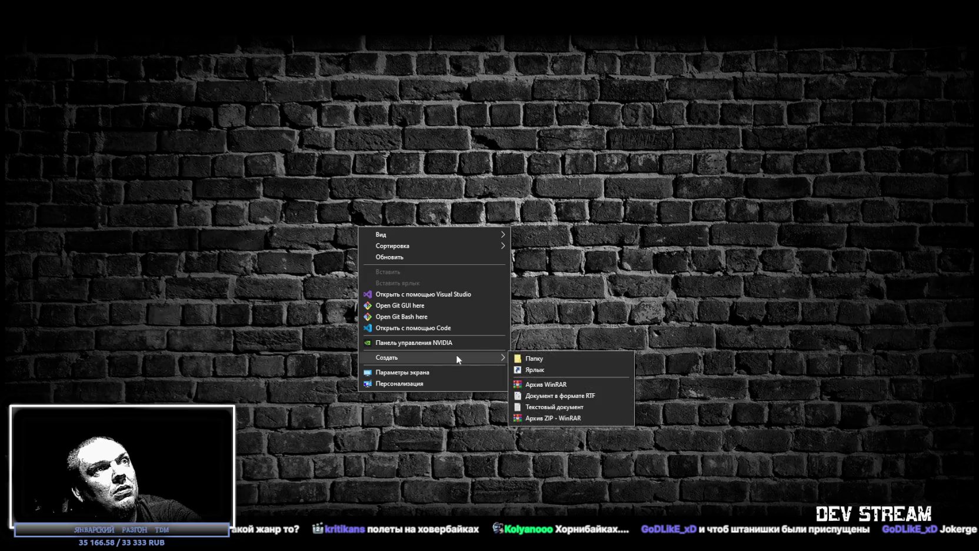
click(556, 356)
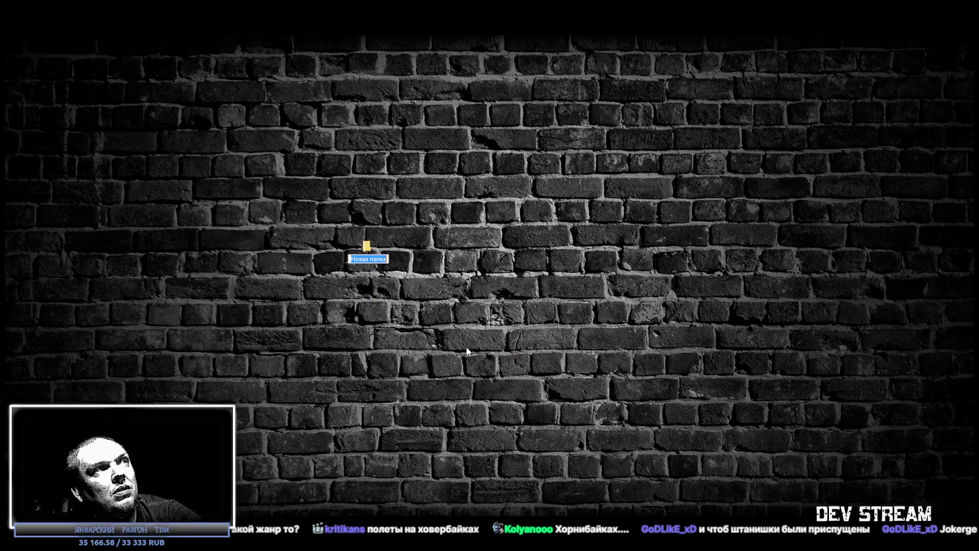
text(ASD)
key(Return)
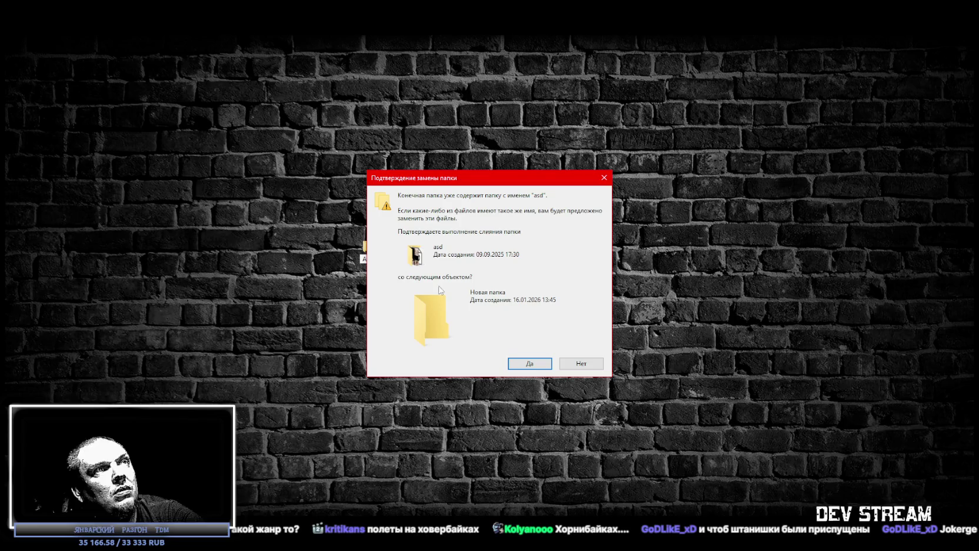
key(Escape)
text(fasfda)
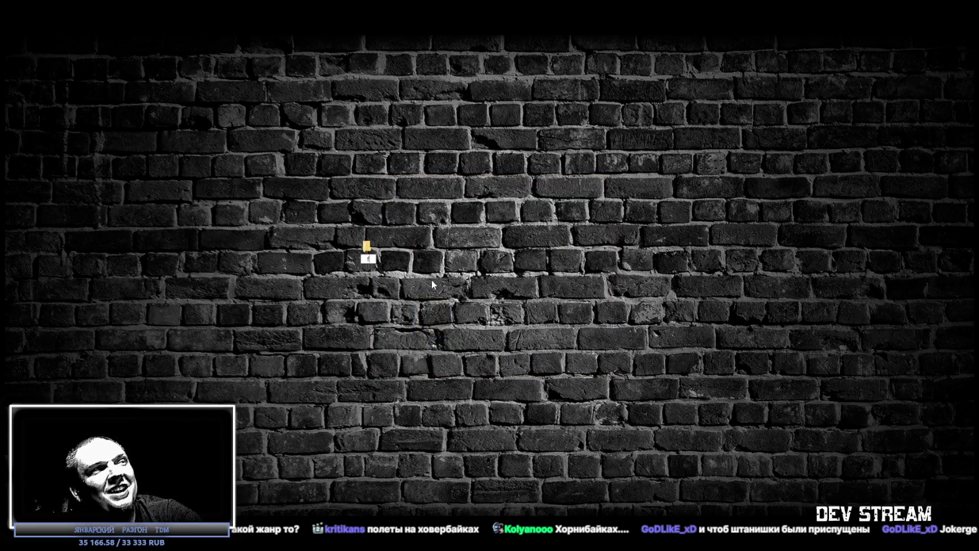
key(Return)
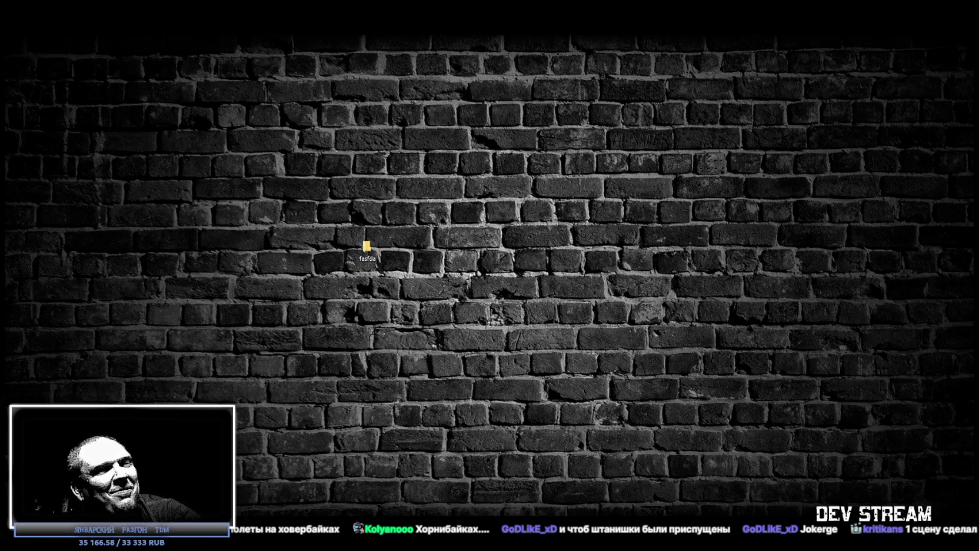
key(Return)
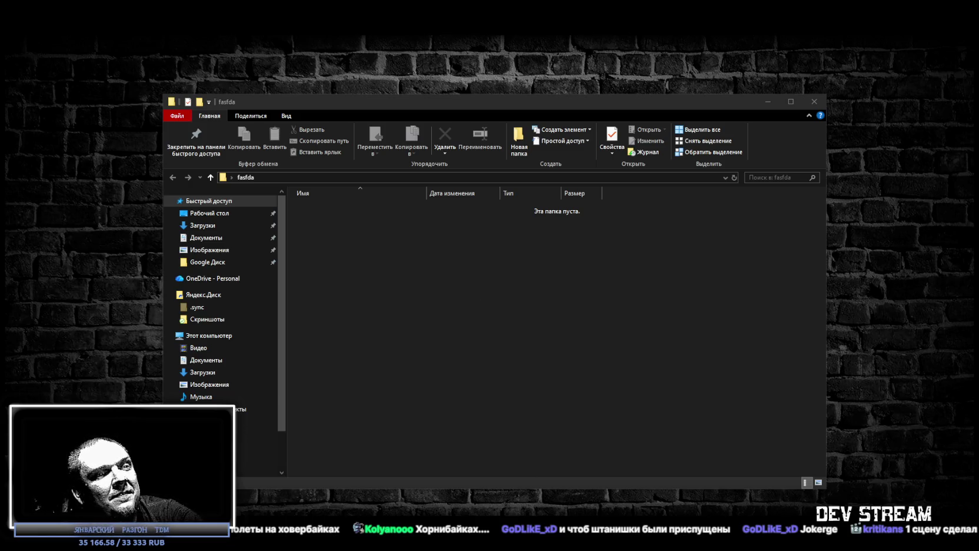
- Copy the Kritikans game build files into fasfda and select Kritikans.exe to run it
drag(640, 431, 499, 337)
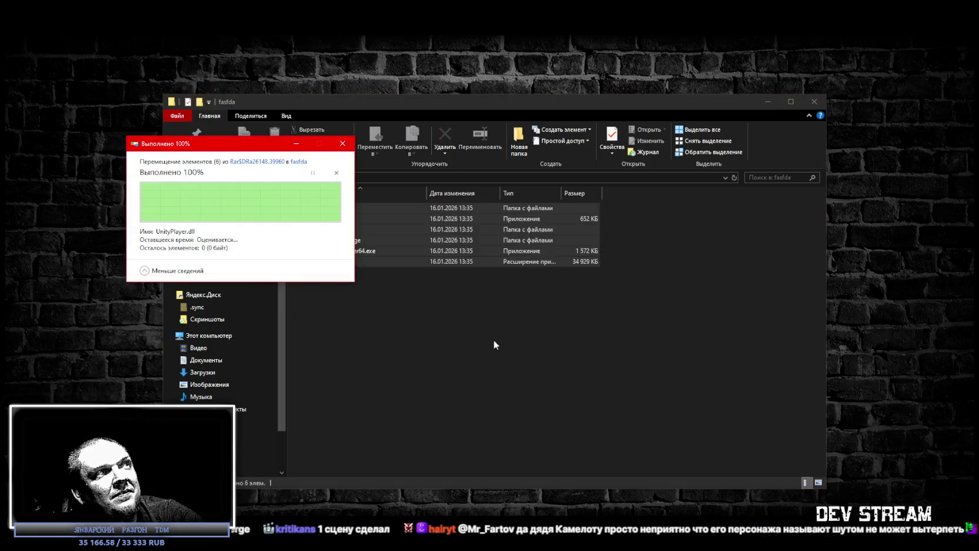
click(407, 369)
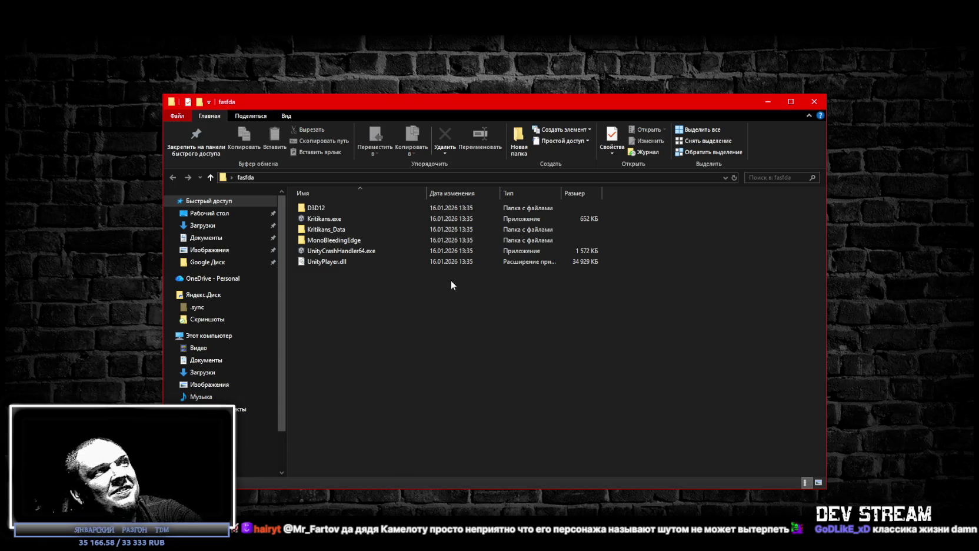
click(322, 221)
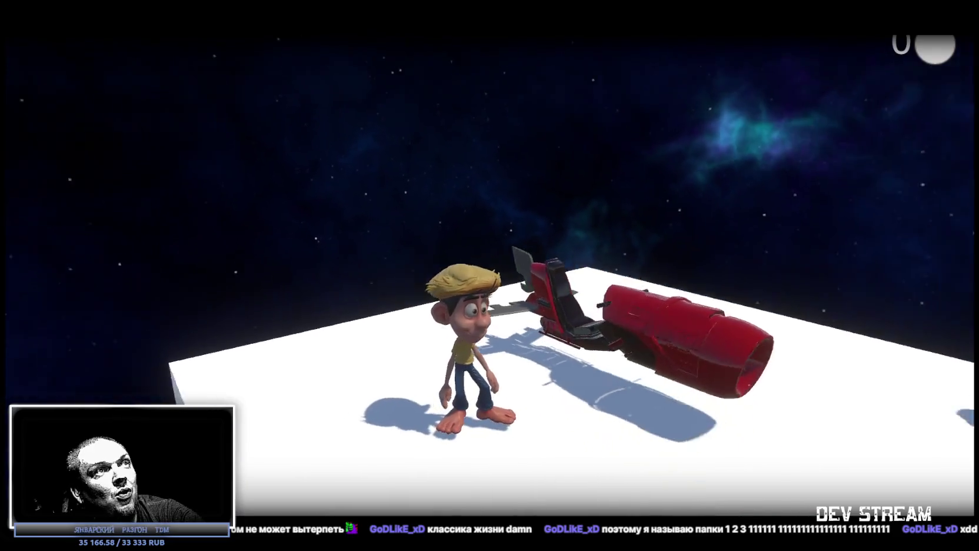
- Ride the motorcycle across the floating platform toward the other character
key(w)
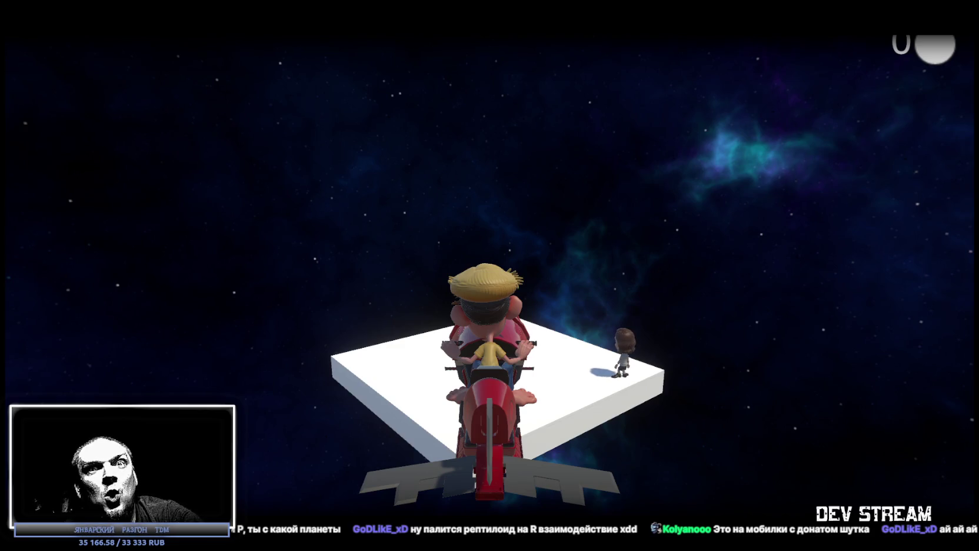
key(w)
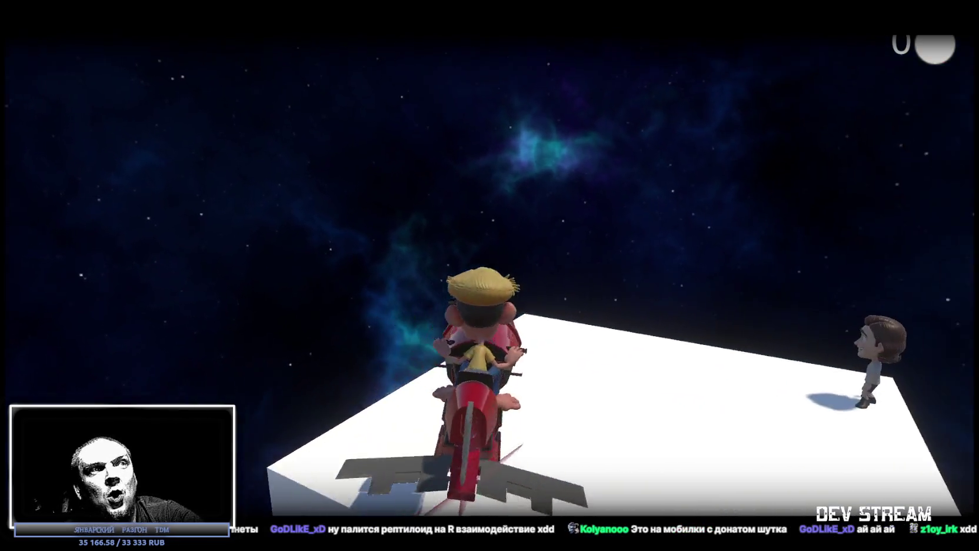
key(d)
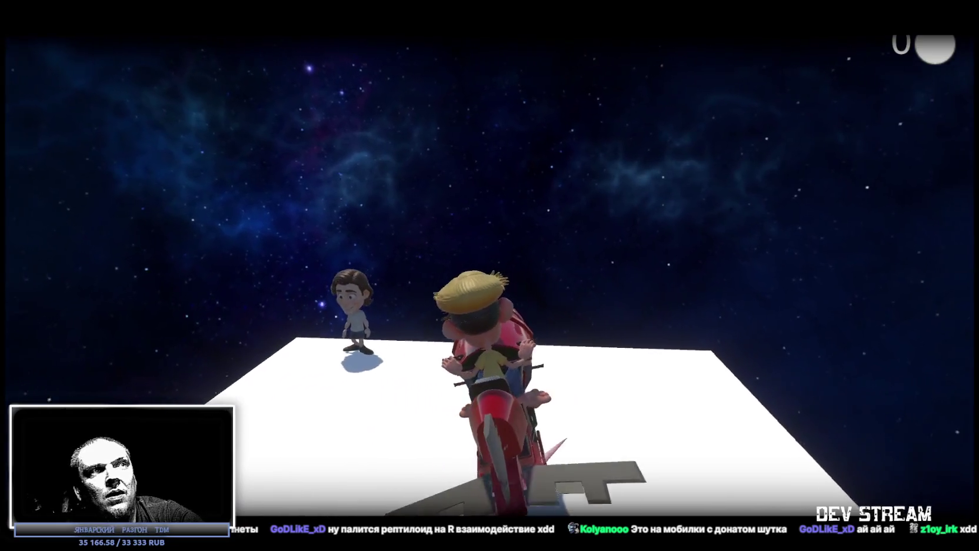
key(space)
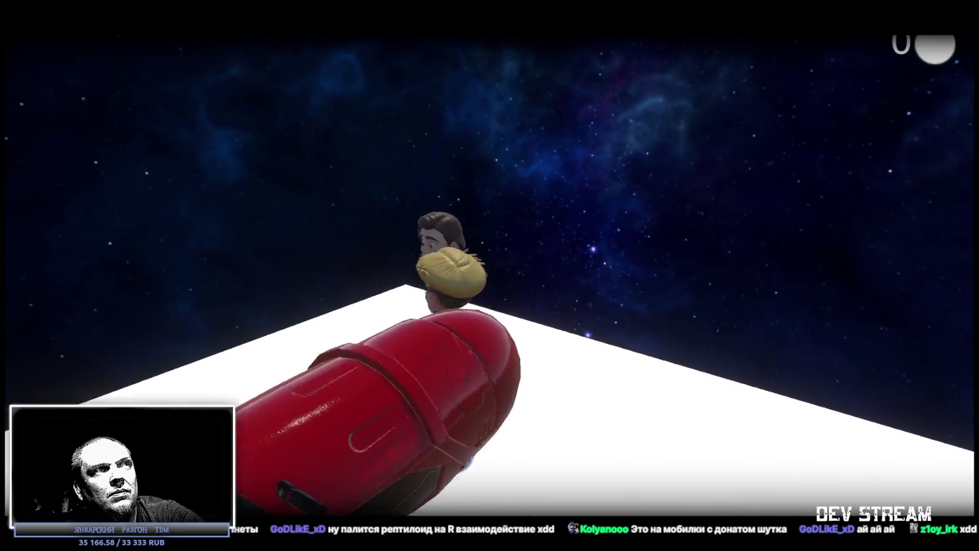
- Dismount, play through the conversation, then relaunch Kritikans.exe from the fasfda folder
key(r)
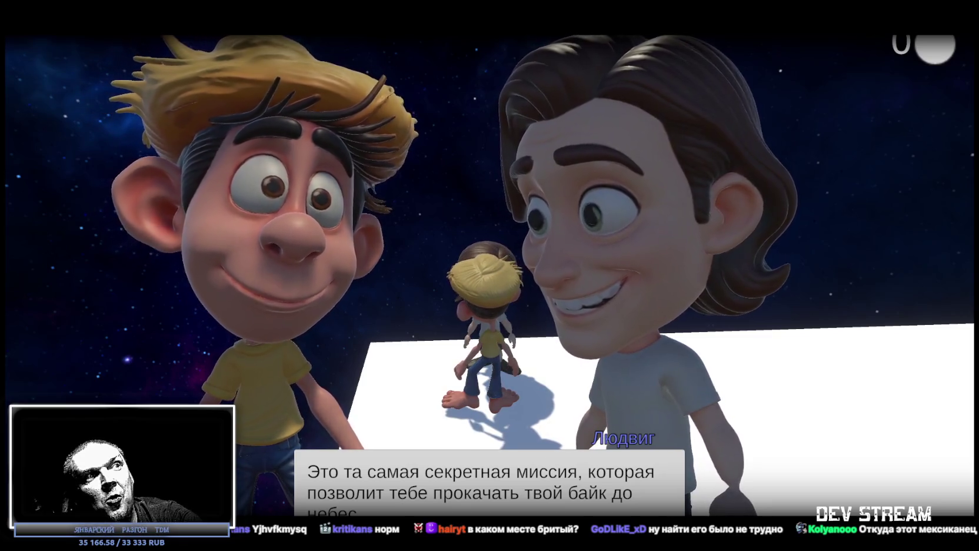
key(space)
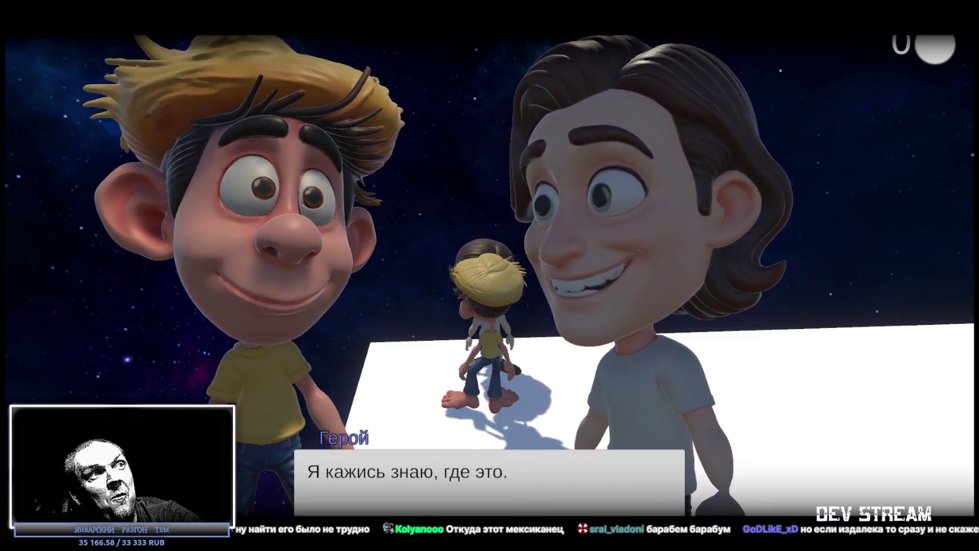
key(space)
key(w)
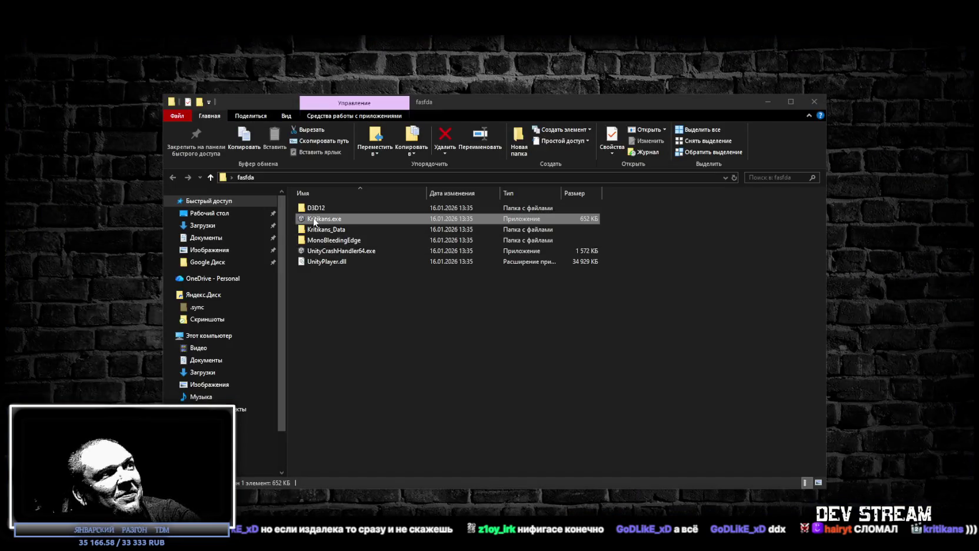
click(313, 221)
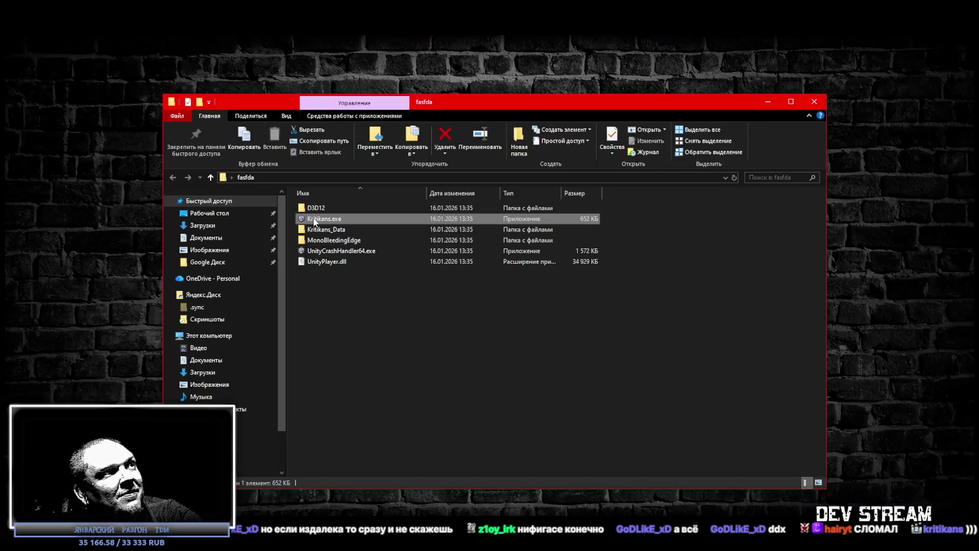
double_click(313, 222)
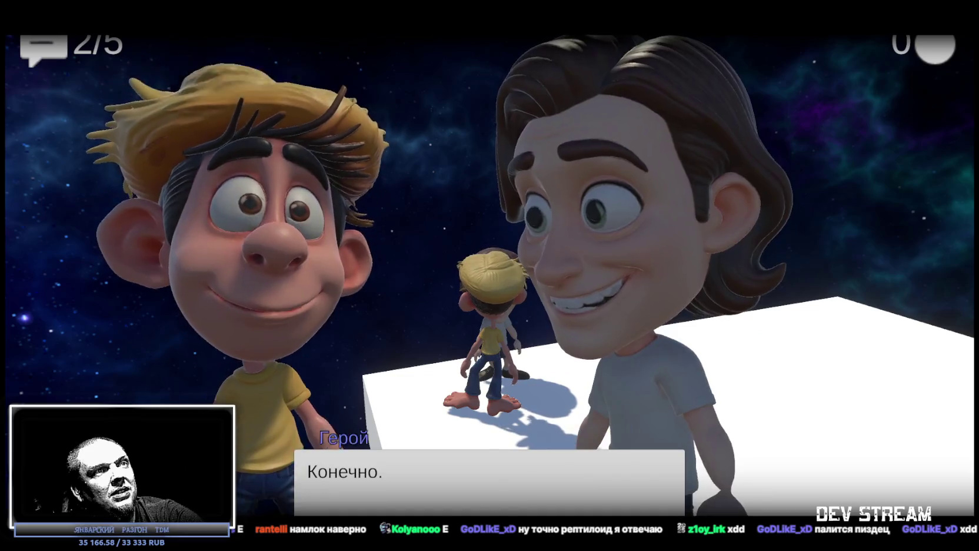
- Advance the opening dialogue until the hero replies "Я кажись знаю, где это."
key(e)
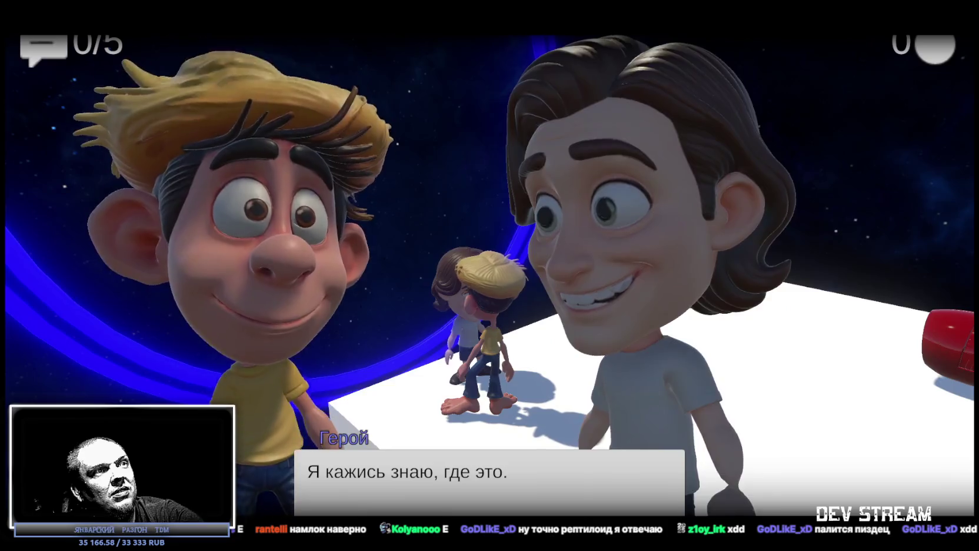
- Mount the red hovercraft, steer through the blue ring tunnel, then quit with Alt+F4
key(w)
key(a)
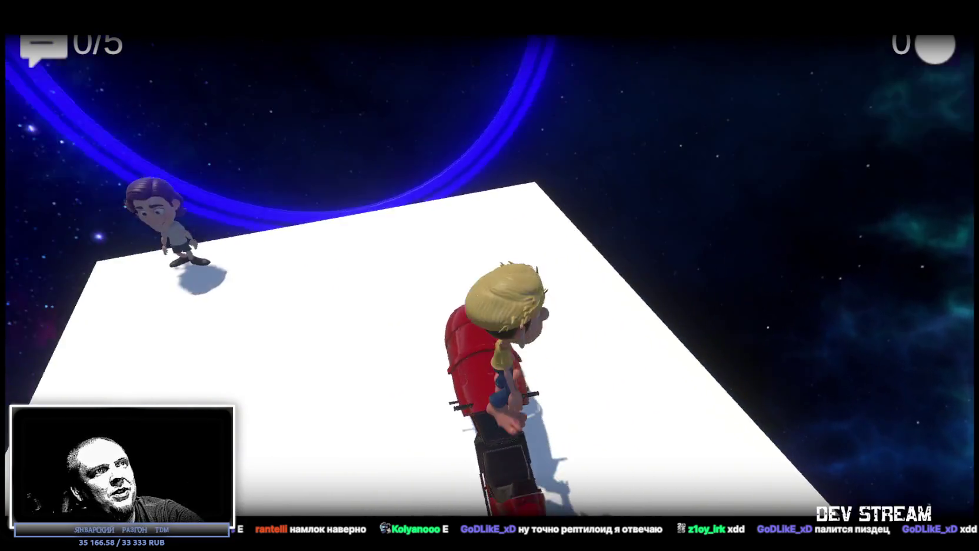
key(w)
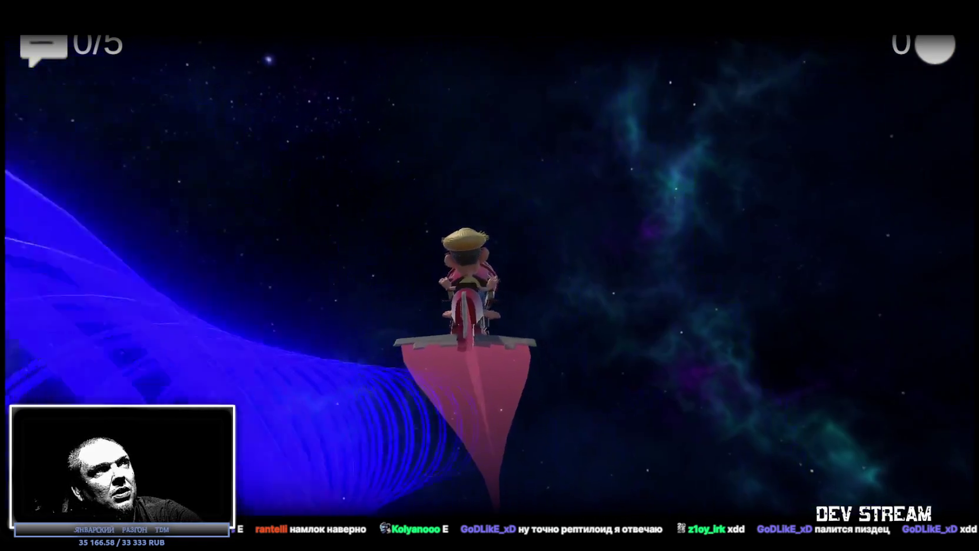
key(a)
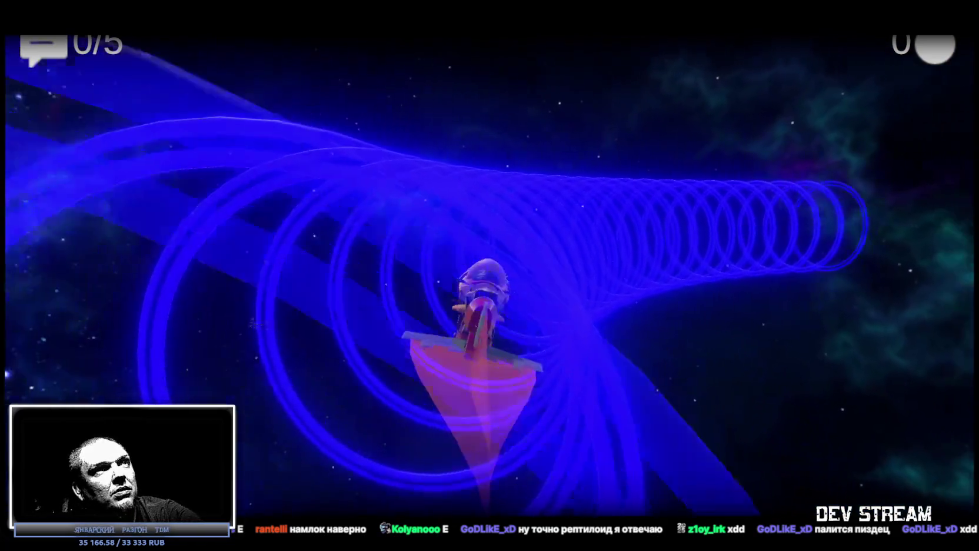
key(d)
key(a)
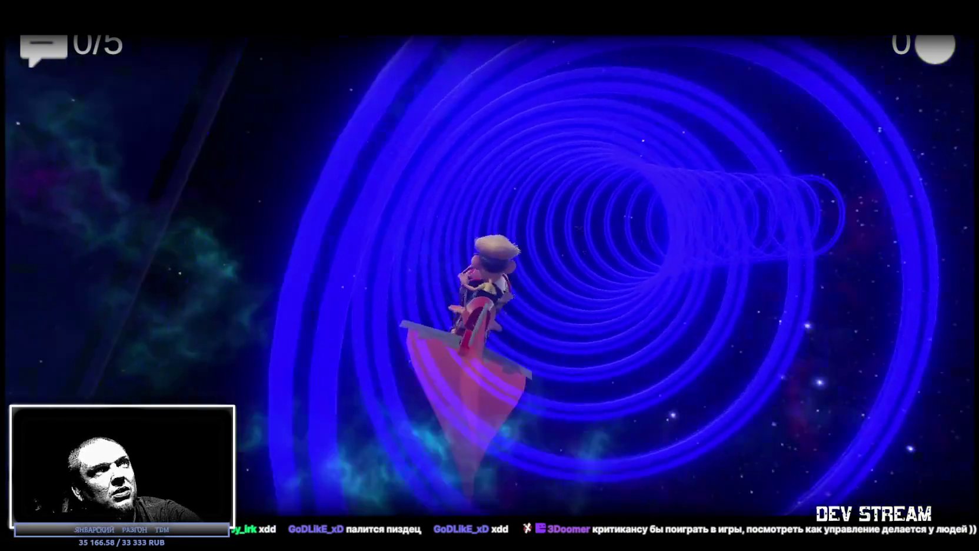
key(d)
key(a)
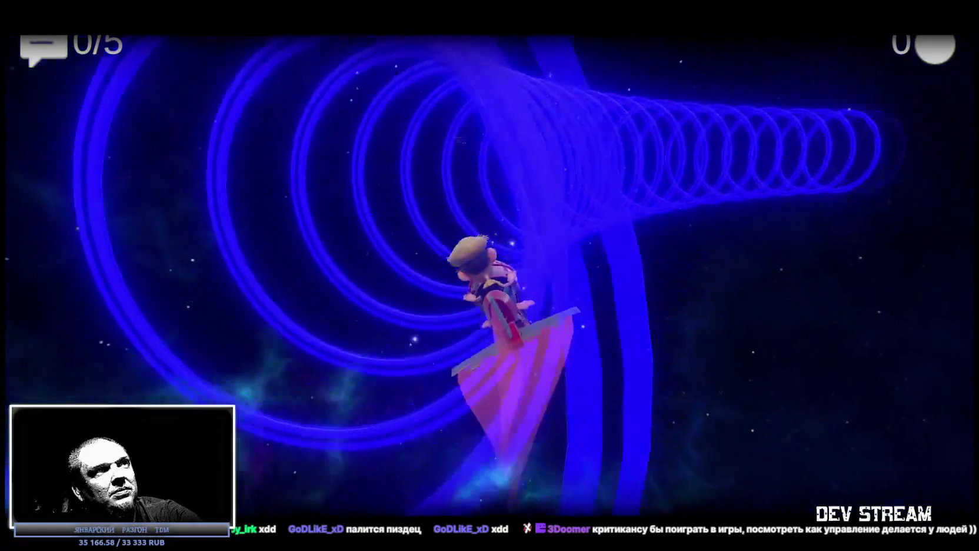
key(d)
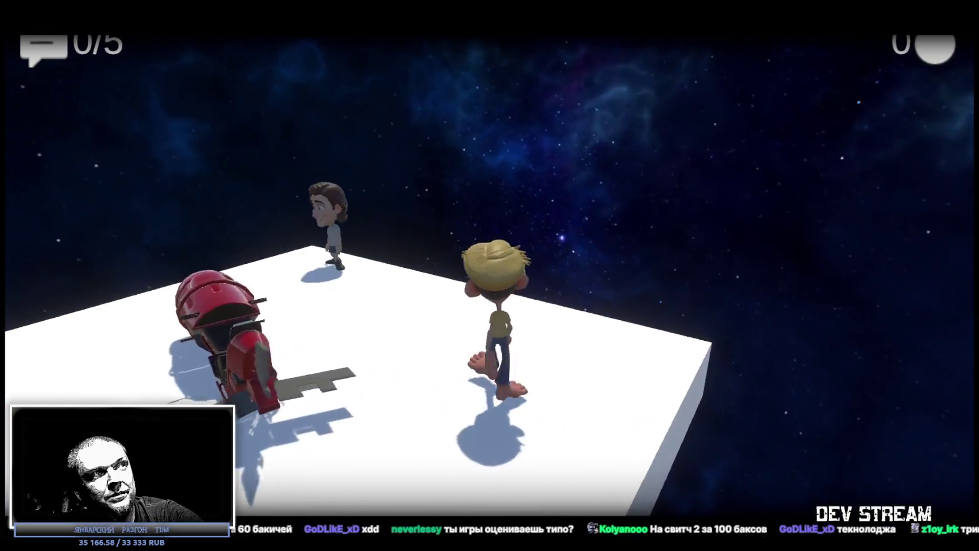
key(alt+F4)
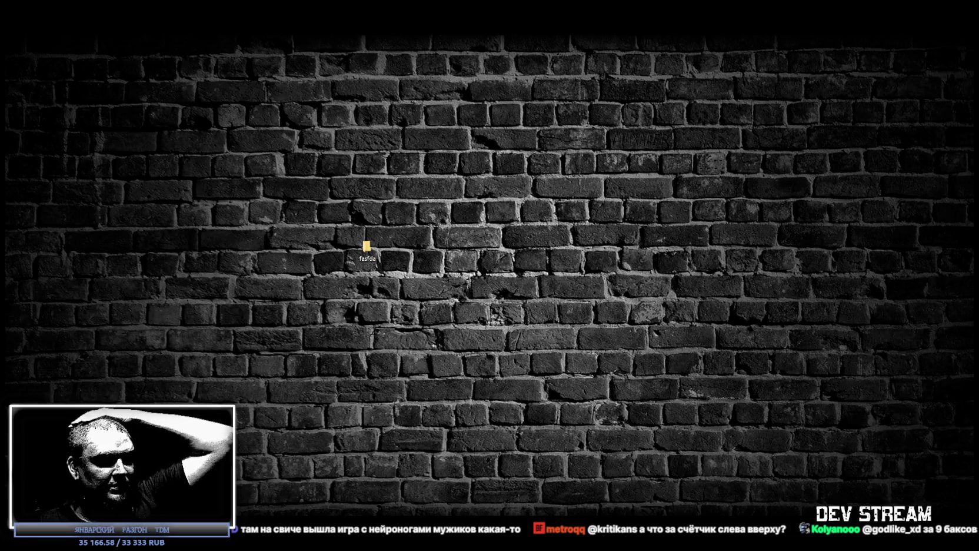
- Return to the Unity Editor showing znak_dom (53) on the house gable wall
key(alt+Tab)
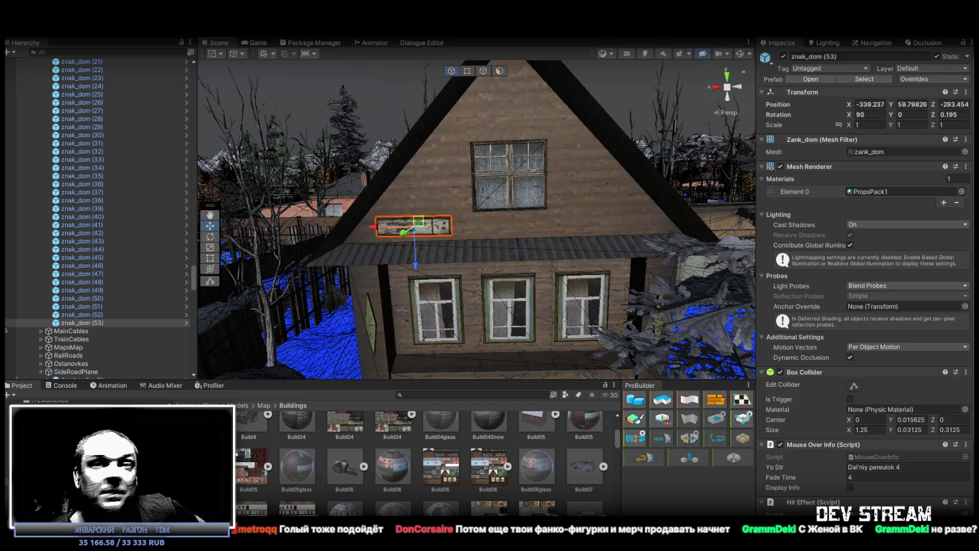
- Duplicate the street sign into znak_dom (54) and drag it across the village
mouse_move(487, 201)
mouse_down()
mouse_move(562, 211)
mouse_move(428, 269)
mouse_move(316, 210)
mouse_up()
key(ctrl+d)
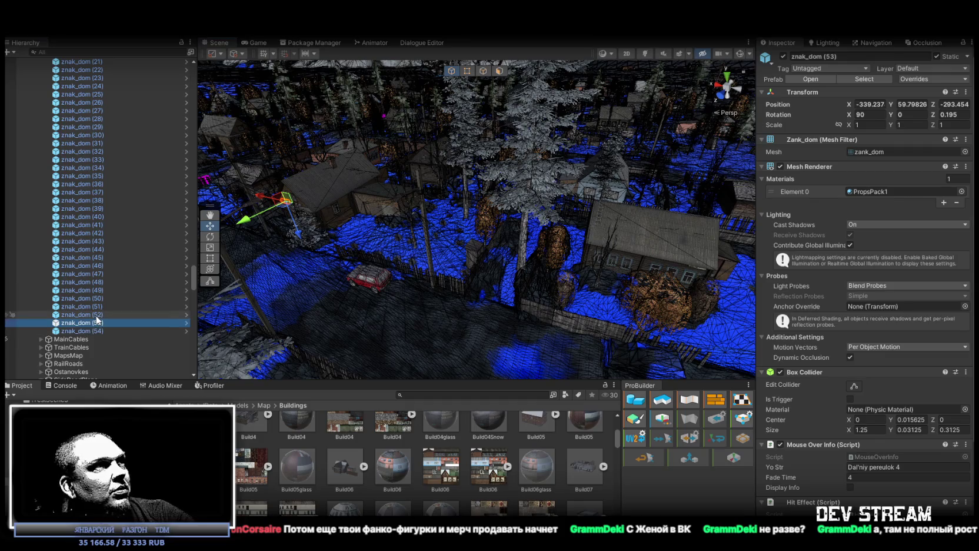
click(96, 323)
click(95, 329)
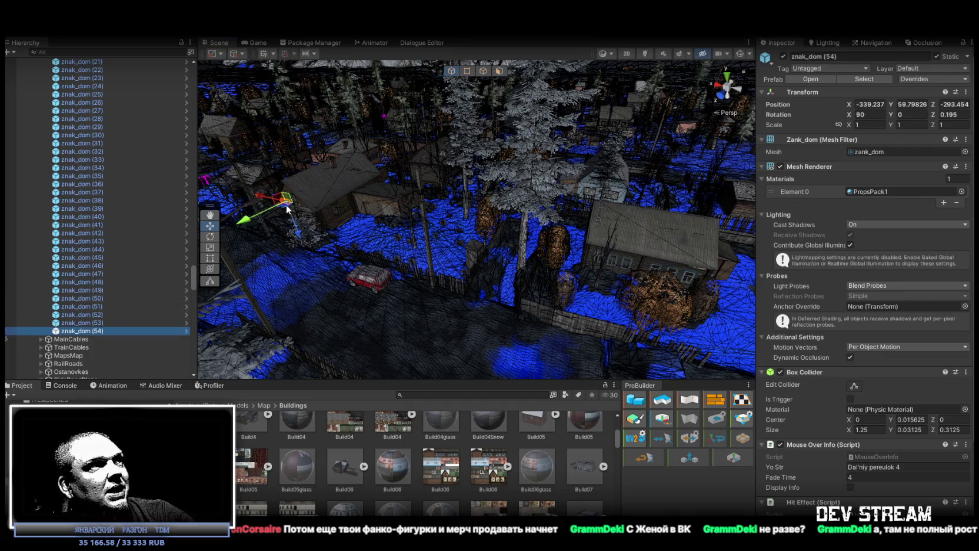
mouse_move(323, 215)
mouse_down()
mouse_move(735, 288)
mouse_move(921, 258)
mouse_move(855, 273)
mouse_move(930, 302)
mouse_move(577, 203)
mouse_move(741, 271)
mouse_move(806, 267)
mouse_move(805, 251)
mouse_move(242, 321)
mouse_up()
- Frame signs znak_dom (51) through (54) in turn to check their houses
double_click(89, 314)
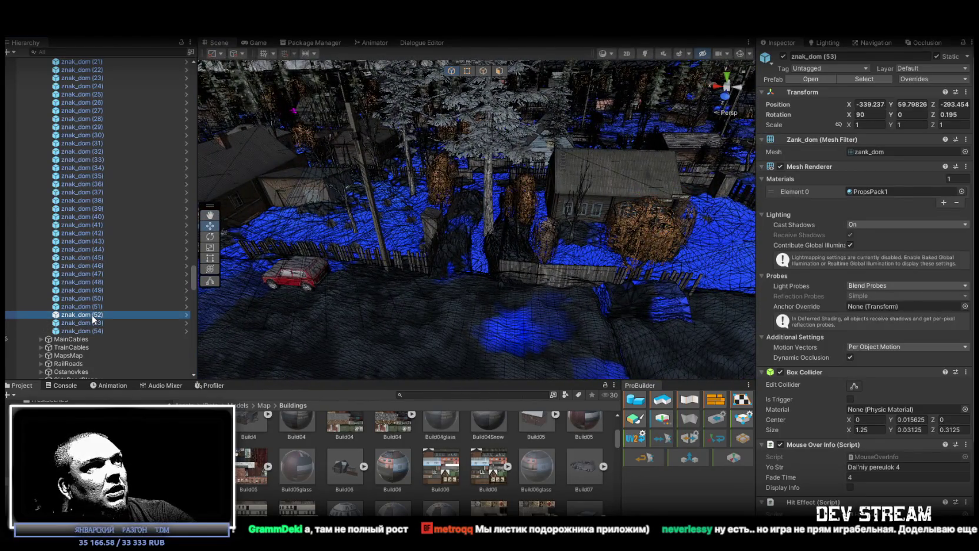
double_click(88, 329)
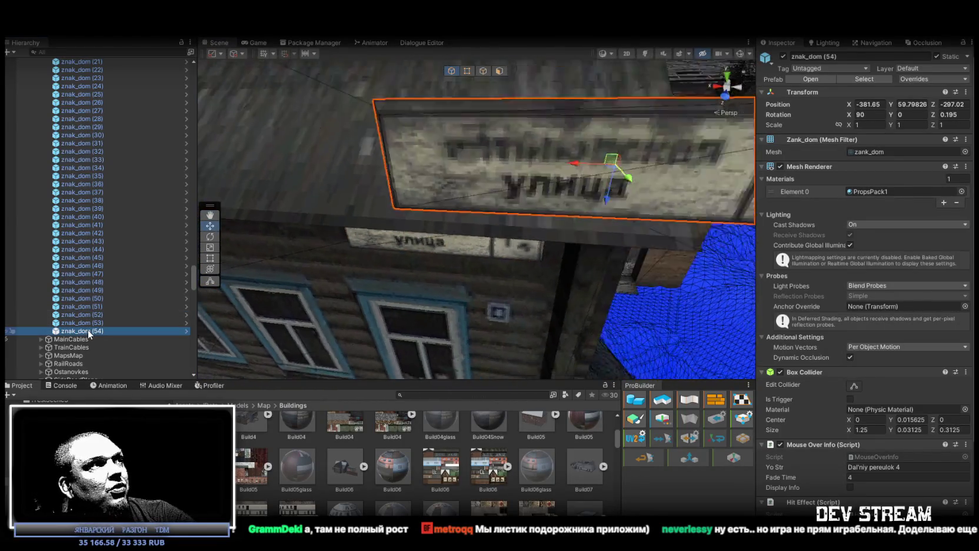
double_click(91, 322)
drag(258, 290, 412, 252)
drag(220, 245, 273, 243)
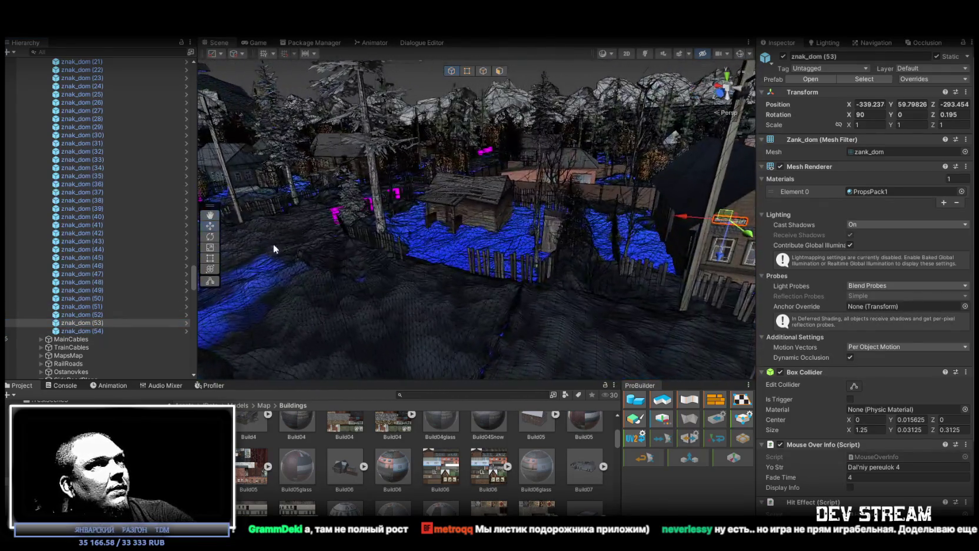
double_click(90, 315)
scroll(471, 235, down, 10)
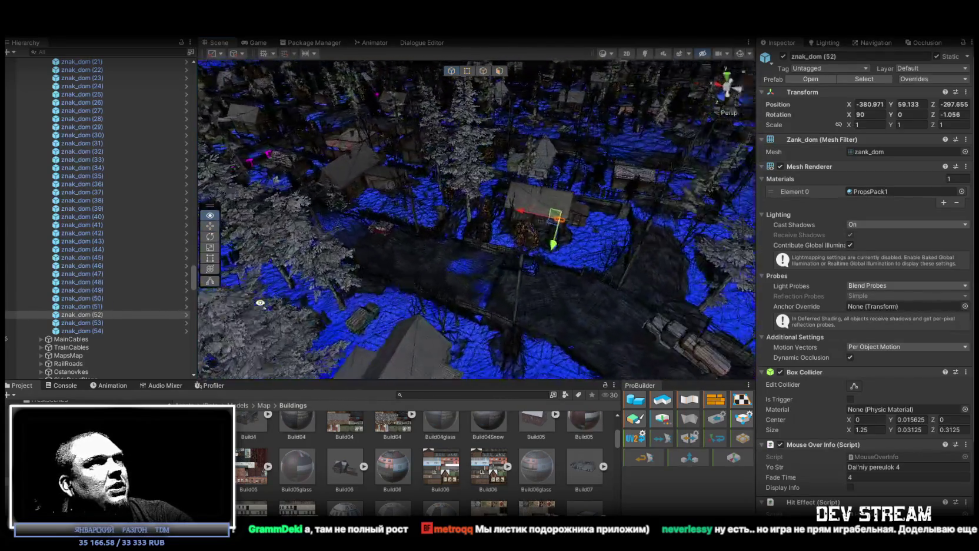
double_click(87, 304)
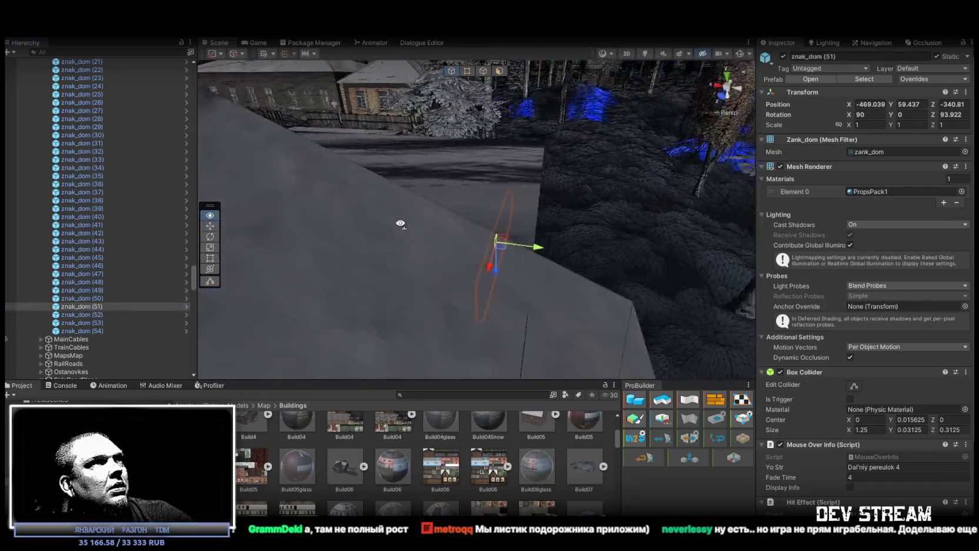
double_click(165, 314)
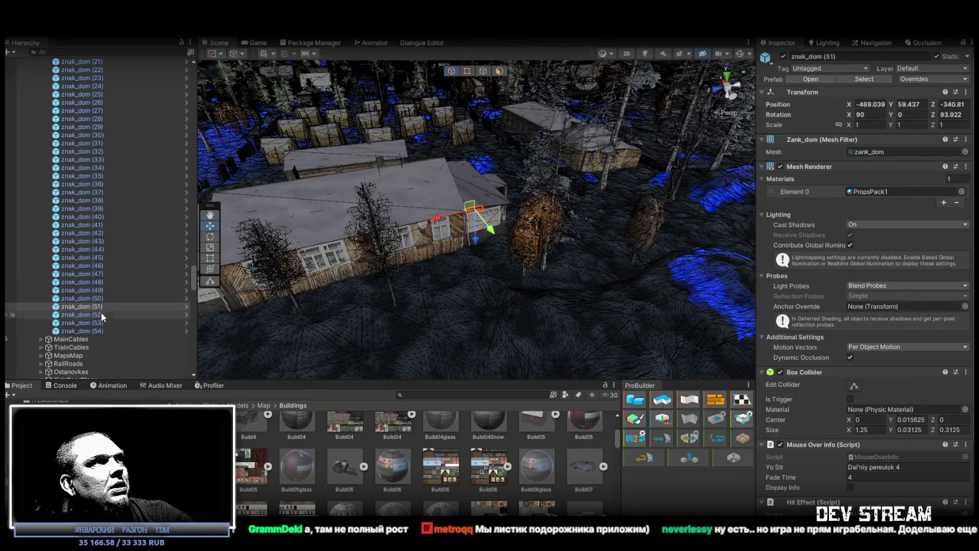
mouse_move(412, 224)
mouse_down()
mouse_move(759, 224)
mouse_move(798, 207)
mouse_move(776, 196)
mouse_move(455, 222)
mouse_move(174, 227)
mouse_move(194, 206)
mouse_move(243, 195)
mouse_move(136, 287)
mouse_up()
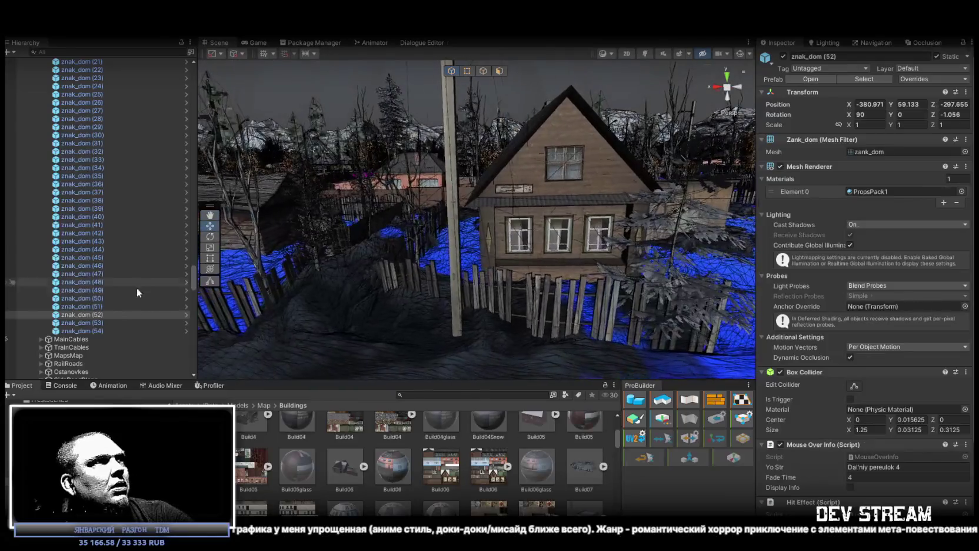
- Move znak_dom (54) onto the log house beside the small shed
click(94, 323)
drag(306, 283, 435, 288)
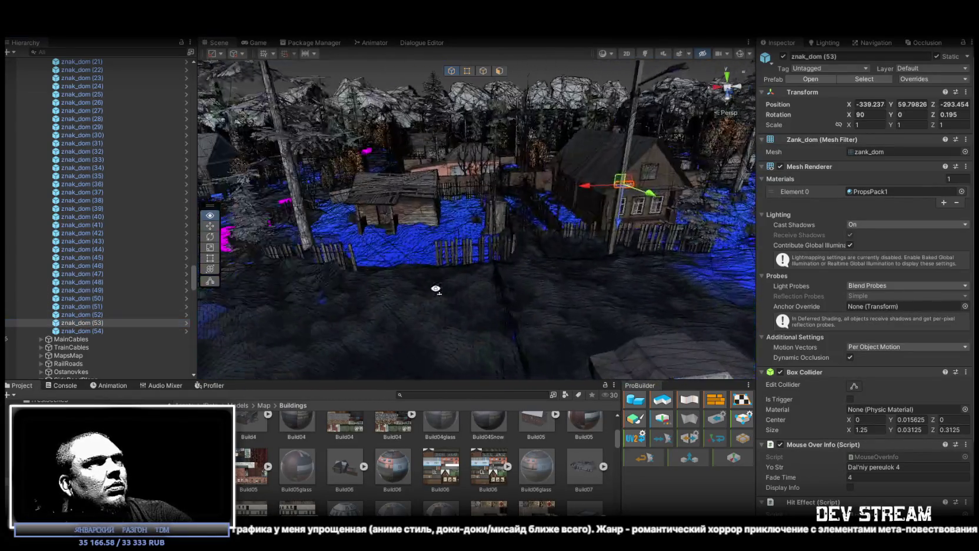
click(95, 330)
mouse_move(365, 265)
mouse_down()
mouse_move(606, 282)
mouse_move(718, 158)
mouse_move(701, 177)
mouse_up()
mouse_move(589, 183)
mouse_down()
mouse_move(329, 204)
mouse_move(426, 217)
mouse_up()
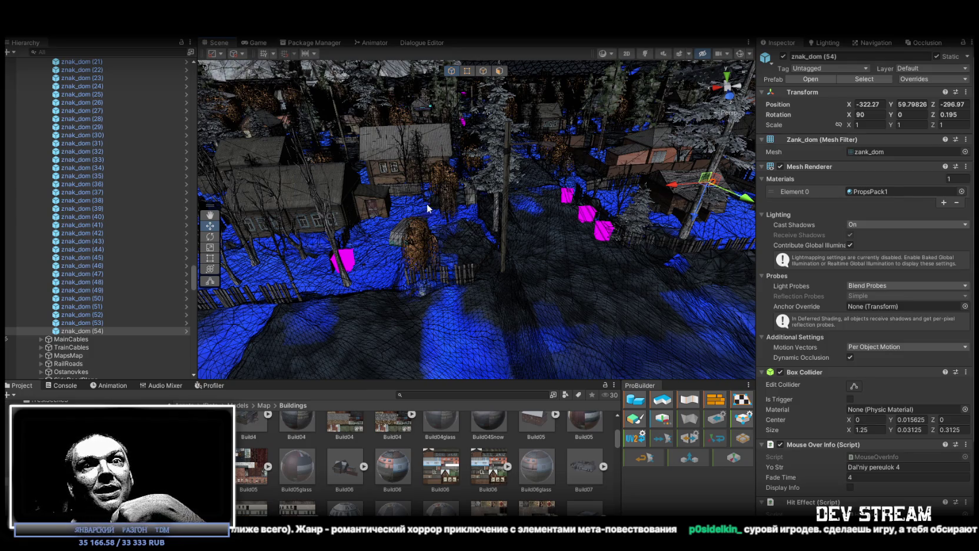
mouse_move(714, 193)
mouse_down()
mouse_move(439, 250)
mouse_move(400, 270)
mouse_move(359, 241)
mouse_move(338, 205)
mouse_move(416, 210)
mouse_move(356, 184)
mouse_move(393, 184)
mouse_up()
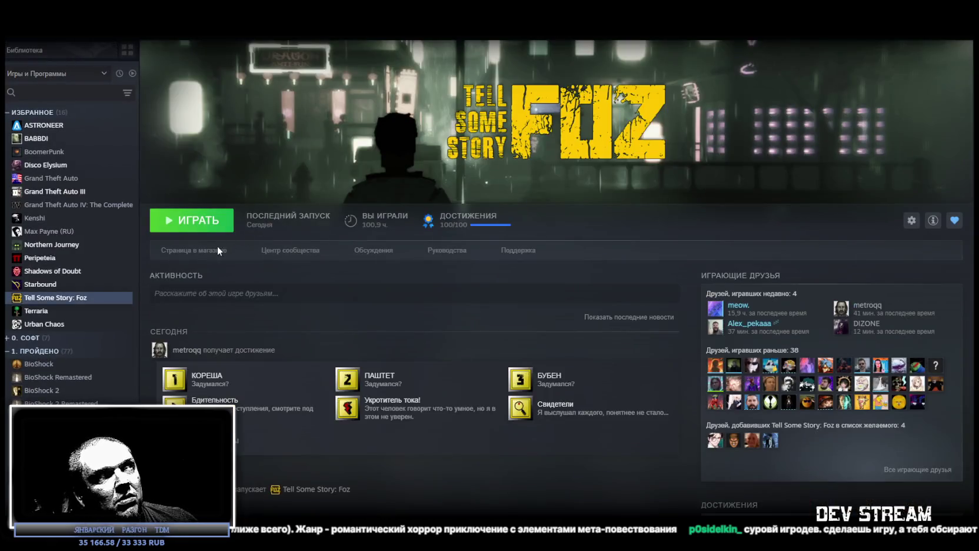
click(217, 247)
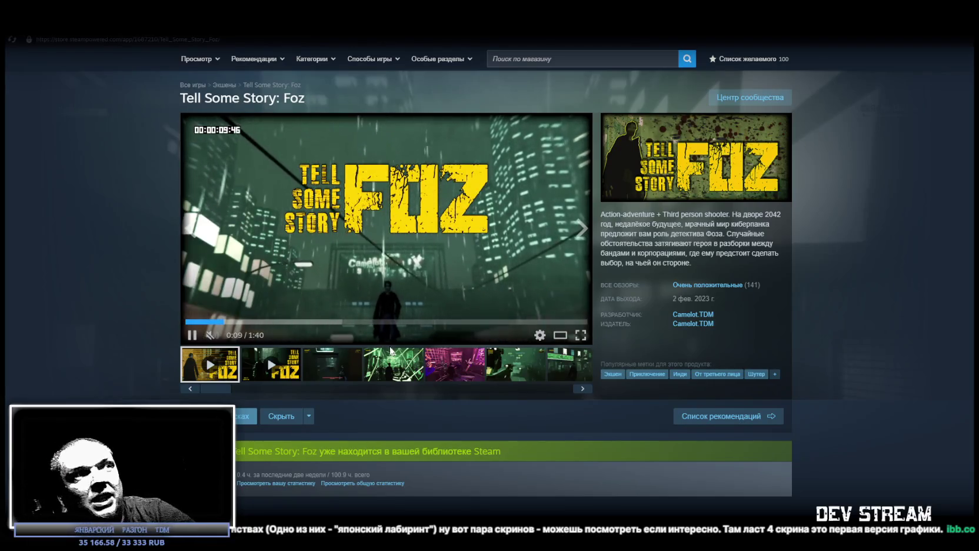
click(581, 335)
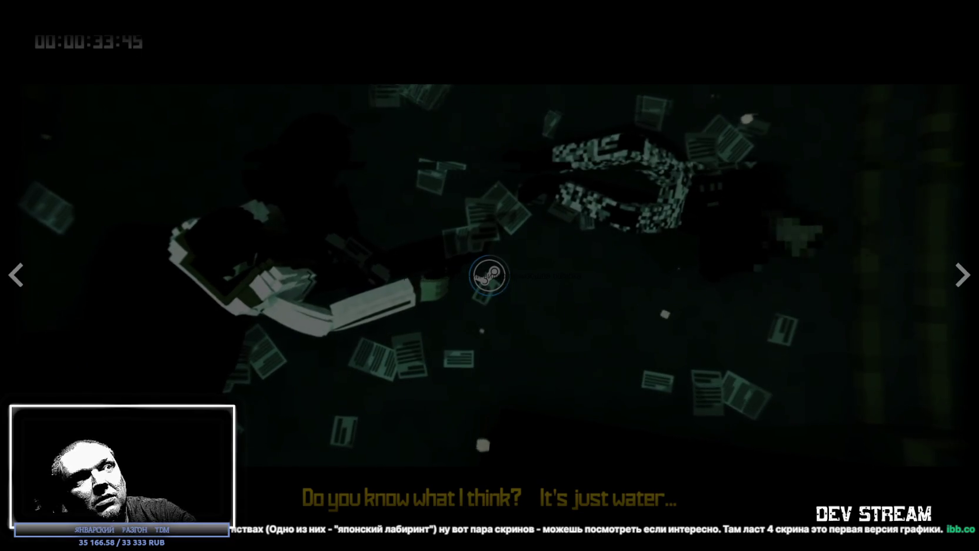
key(Escape)
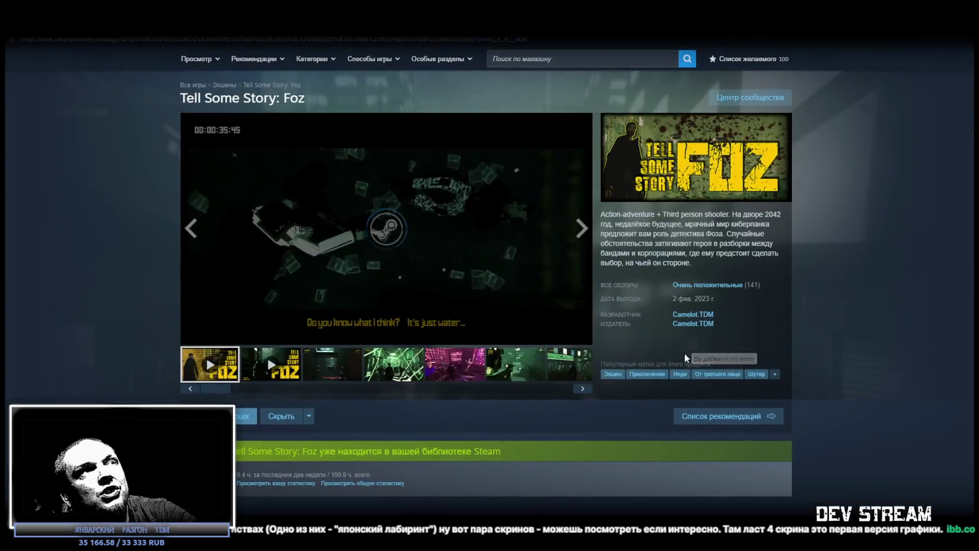
click(393, 365)
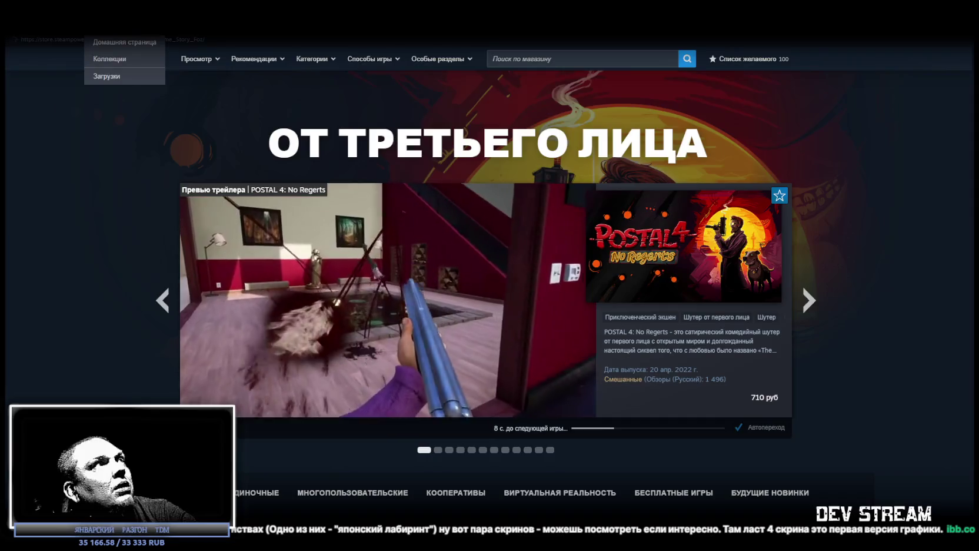
click(141, 24)
click(194, 250)
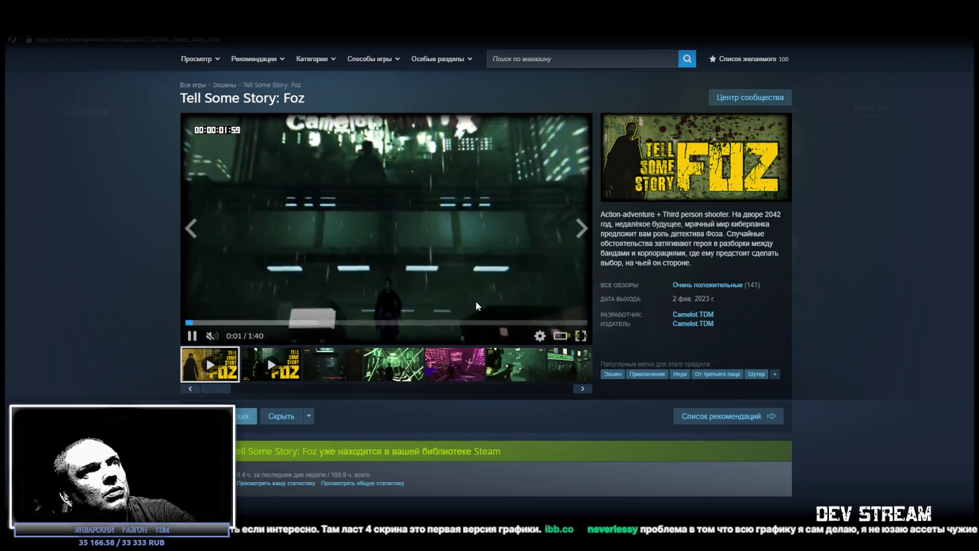
click(515, 364)
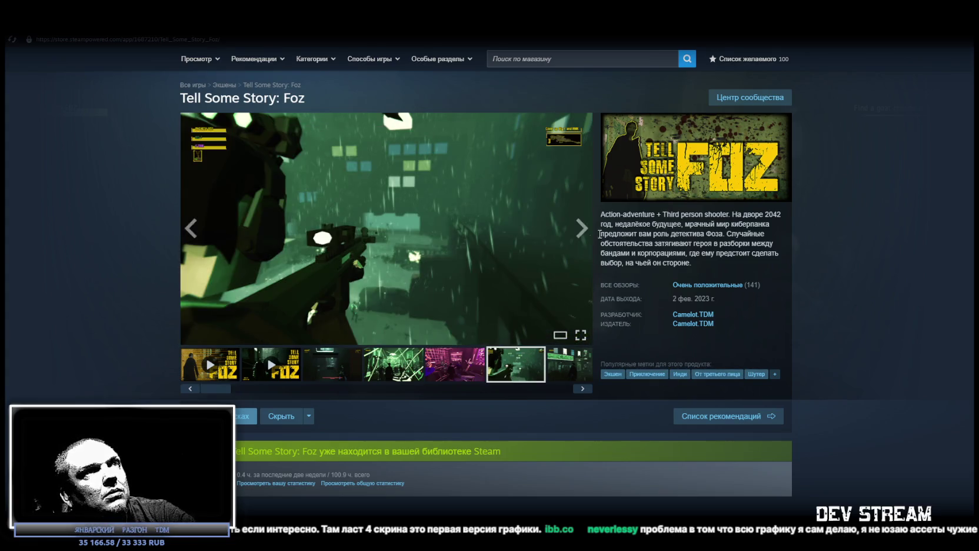
click(437, 366)
click(375, 204)
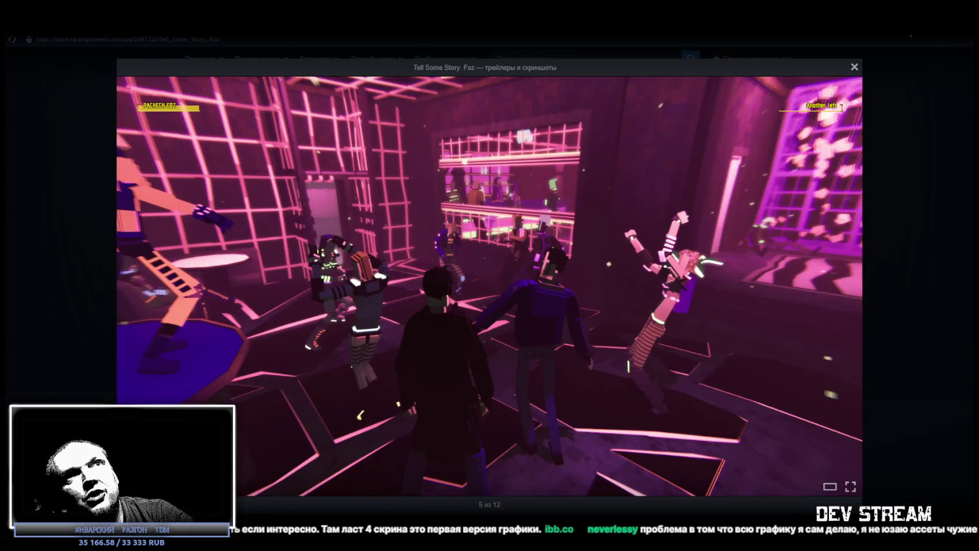
click(852, 70)
key(alt+Tab)
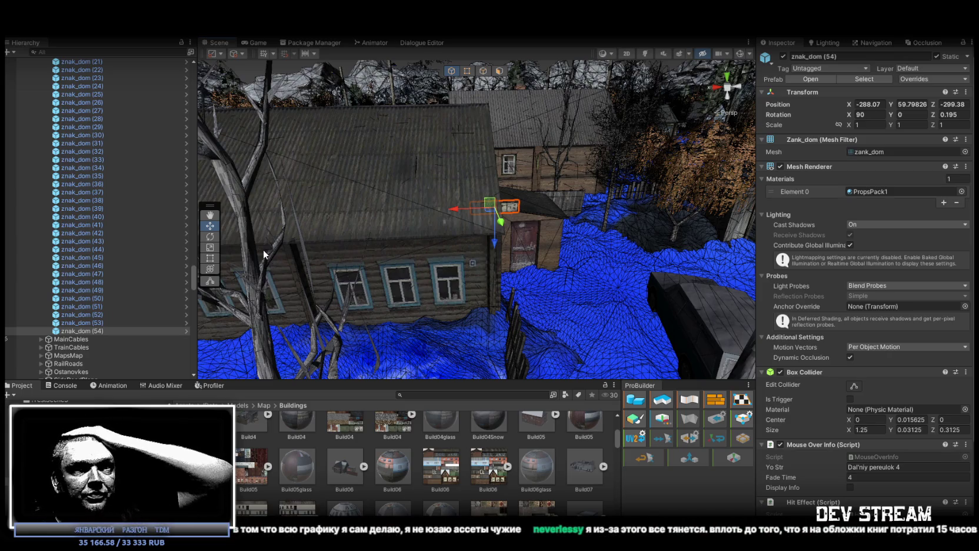
- Lower znak_dom (54) onto the log wall at -286.938, 59.24971, -298.584
drag(433, 158, 456, 170)
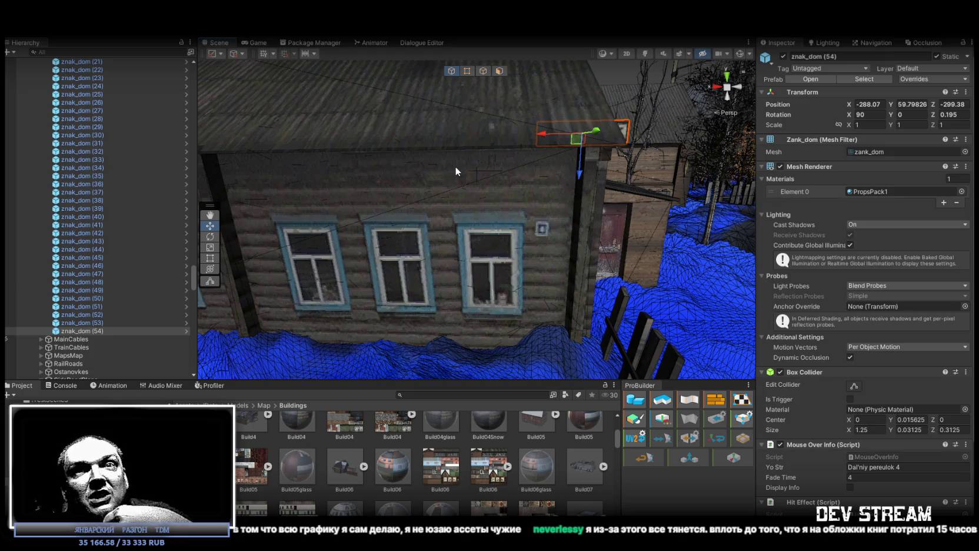
mouse_move(489, 181)
mouse_down()
mouse_move(571, 191)
mouse_move(401, 213)
mouse_move(708, 215)
mouse_up()
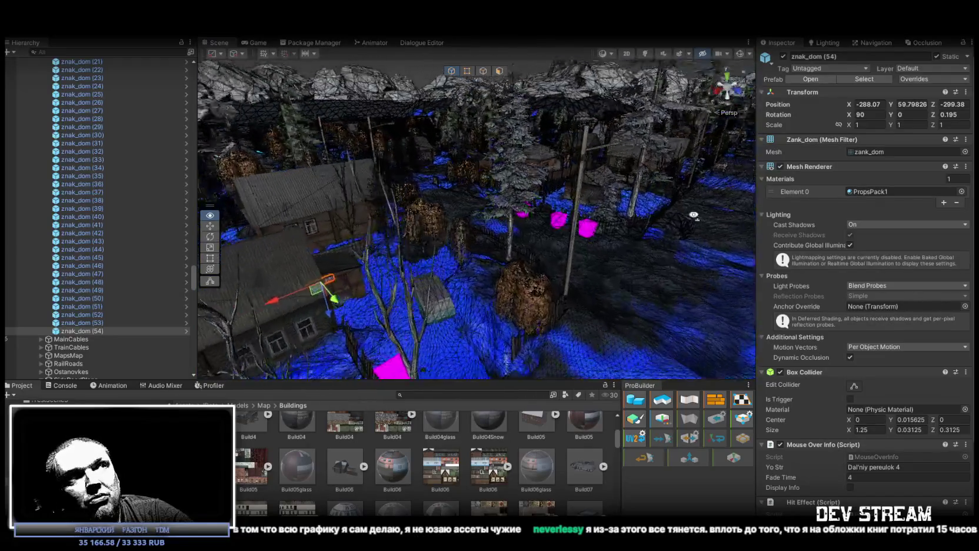
key(f)
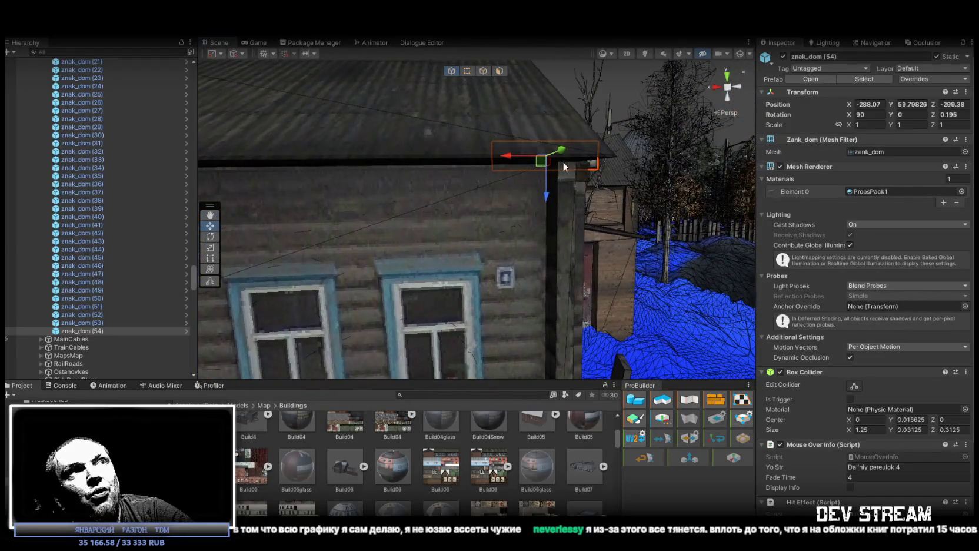
mouse_move(544, 165)
mouse_down()
mouse_move(524, 154)
mouse_move(486, 207)
mouse_move(451, 213)
mouse_move(603, 215)
mouse_up()
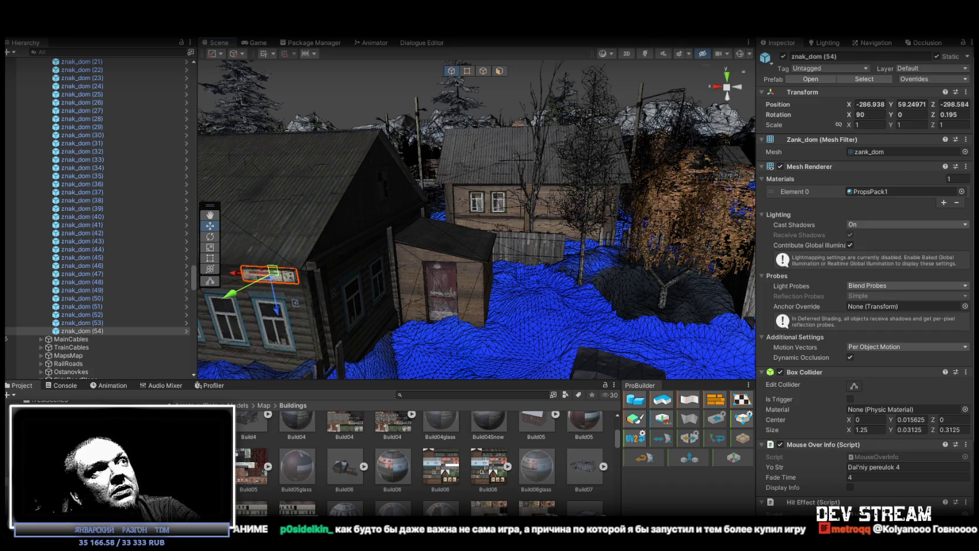
key(f)
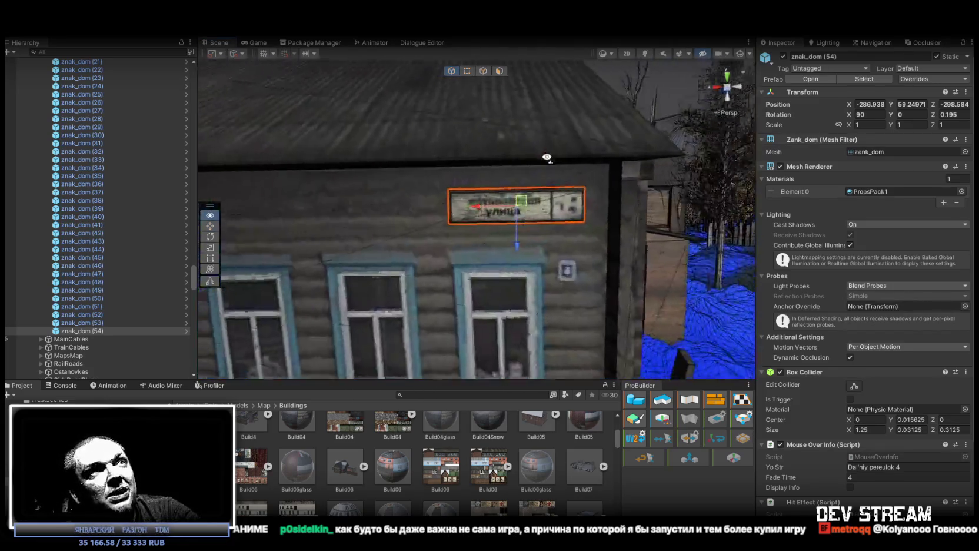
drag(530, 143, 538, 149)
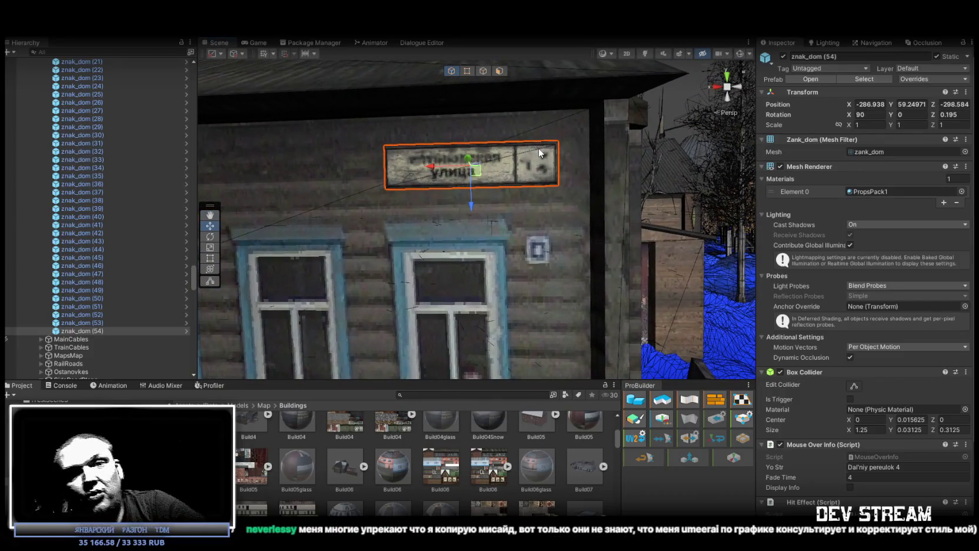
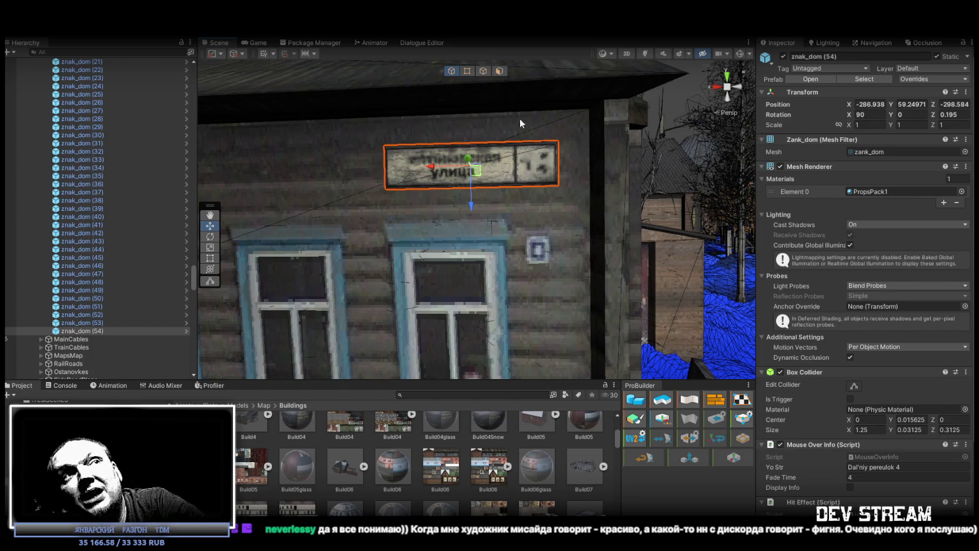
- Duplicate znak_dom (54) into znak_dom (55) and tilt it to Z 20.757 to match the blue wall
mouse_move(528, 209)
mouse_down()
mouse_move(466, 189)
mouse_move(471, 236)
mouse_move(535, 247)
mouse_up()
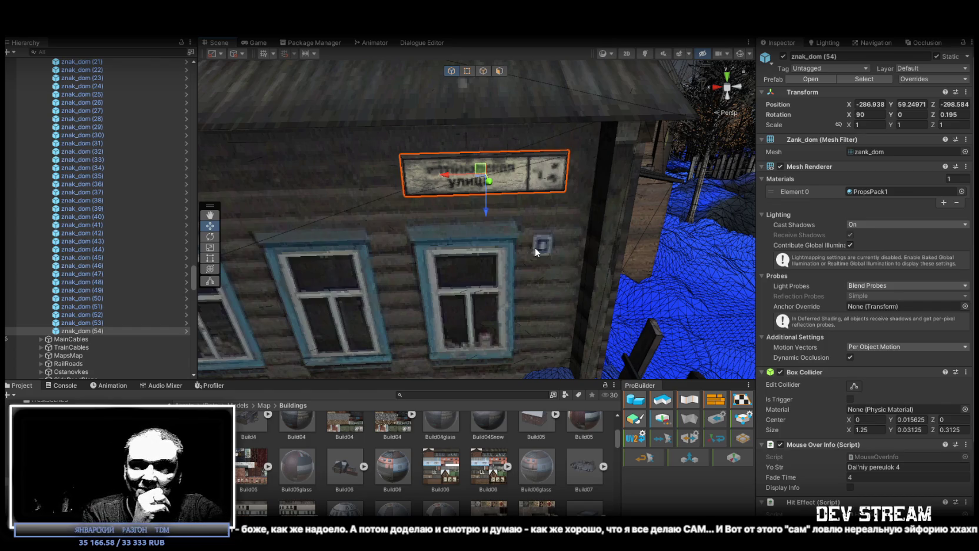
mouse_move(543, 200)
mouse_down()
mouse_move(372, 192)
mouse_move(475, 225)
mouse_move(673, 221)
mouse_move(377, 278)
mouse_move(345, 216)
mouse_move(329, 236)
mouse_up()
key(ctrl+d)
key(f)
key(e)
mouse_move(500, 196)
mouse_down()
mouse_move(537, 183)
mouse_move(530, 189)
mouse_up()
- Snap the new sign to the blue house's roof edge and lower it down the wall
key(w)
mouse_move(551, 140)
mouse_down()
mouse_move(547, 196)
mouse_move(478, 206)
mouse_move(527, 262)
mouse_move(539, 214)
mouse_move(546, 217)
mouse_move(500, 216)
mouse_move(436, 117)
mouse_up()
key(e)
key(w)
mouse_move(453, 197)
mouse_down()
mouse_move(460, 264)
mouse_move(460, 251)
mouse_move(516, 230)
mouse_up()
- Rotate znak_dom (55) to about Z 21.1 so it lies flush against the wall
scroll(460, 253, down, 3)
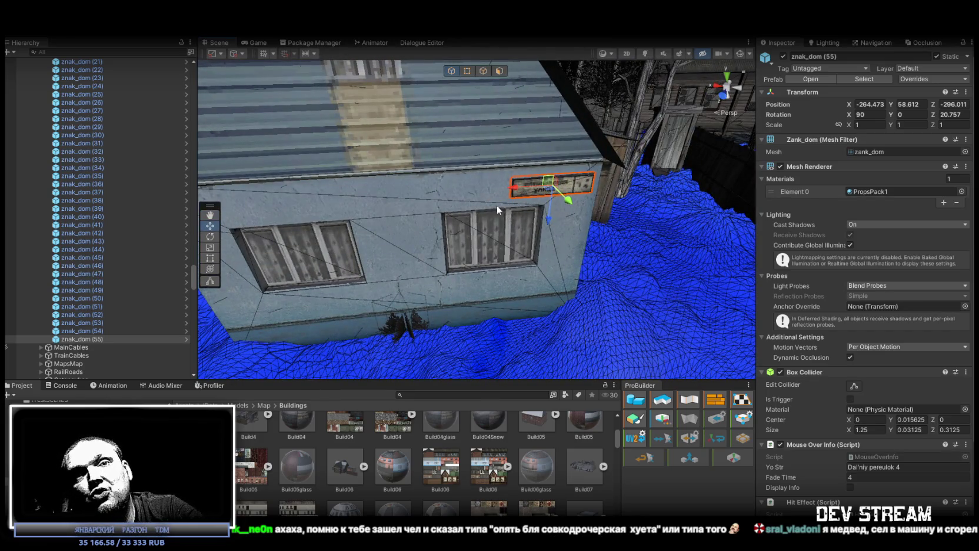
drag(473, 192, 540, 224)
scroll(488, 200, up, 5)
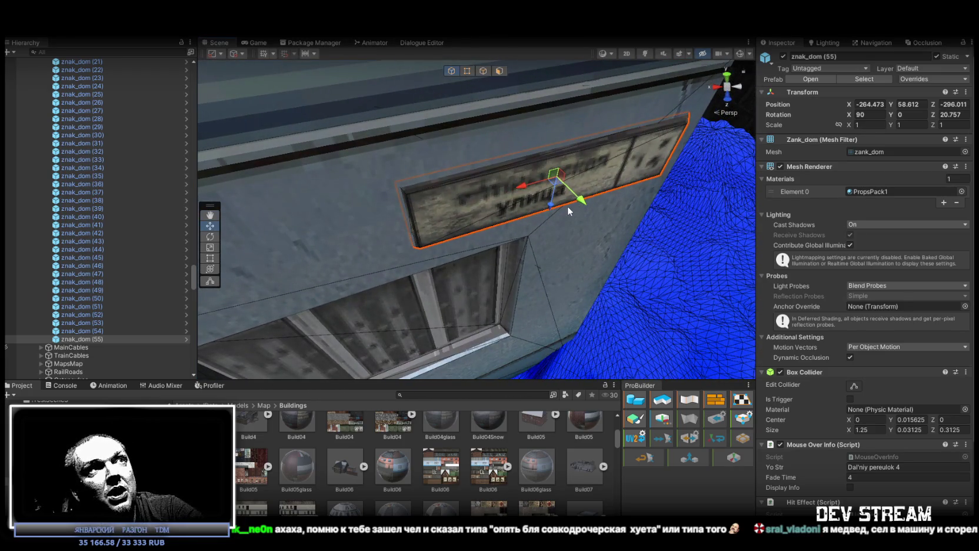
key(e)
drag(562, 202, 559, 203)
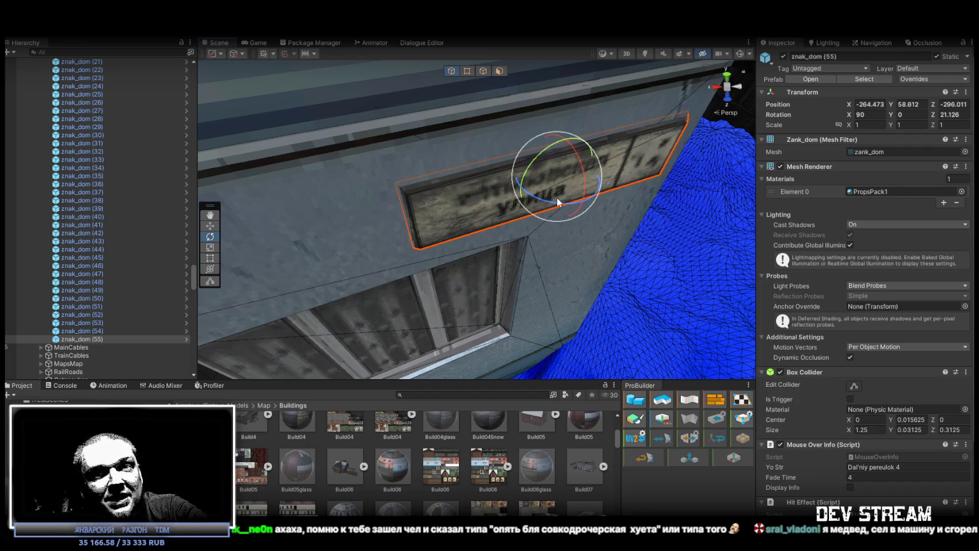
mouse_move(498, 228)
mouse_down()
mouse_move(566, 177)
mouse_move(344, 183)
mouse_move(518, 183)
mouse_up()
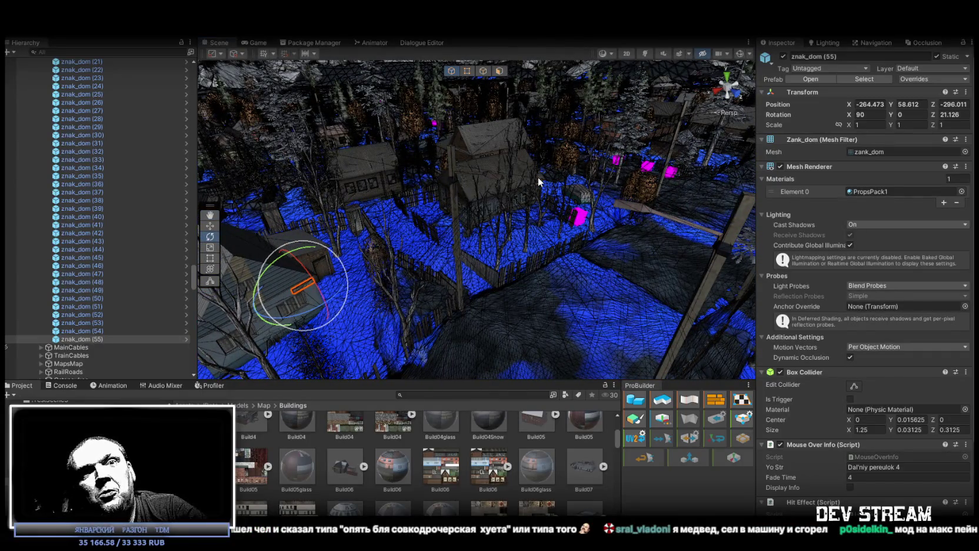
mouse_move(537, 176)
mouse_down()
mouse_move(428, 125)
mouse_move(583, 173)
mouse_up()
scroll(428, 126, up, 5)
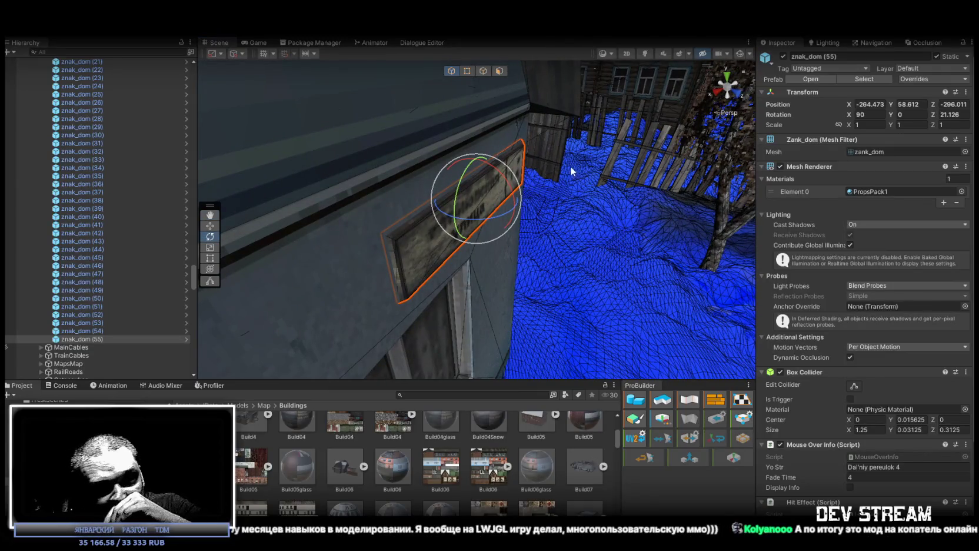
mouse_move(543, 163)
mouse_down()
mouse_move(517, 206)
mouse_move(502, 175)
mouse_move(436, 212)
mouse_up()
key(w)
scroll(423, 212, down, 5)
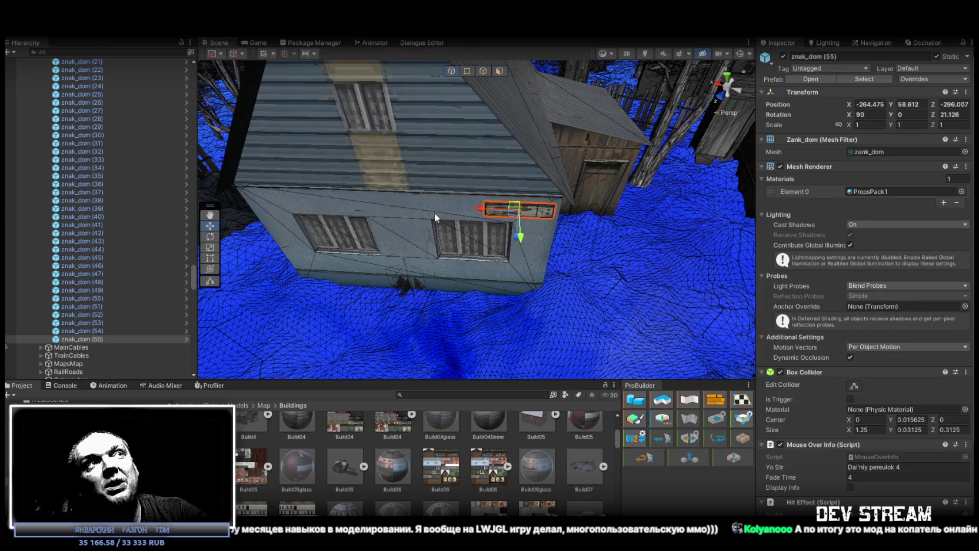
mouse_move(493, 201)
mouse_down()
mouse_move(507, 163)
mouse_move(597, 206)
mouse_up()
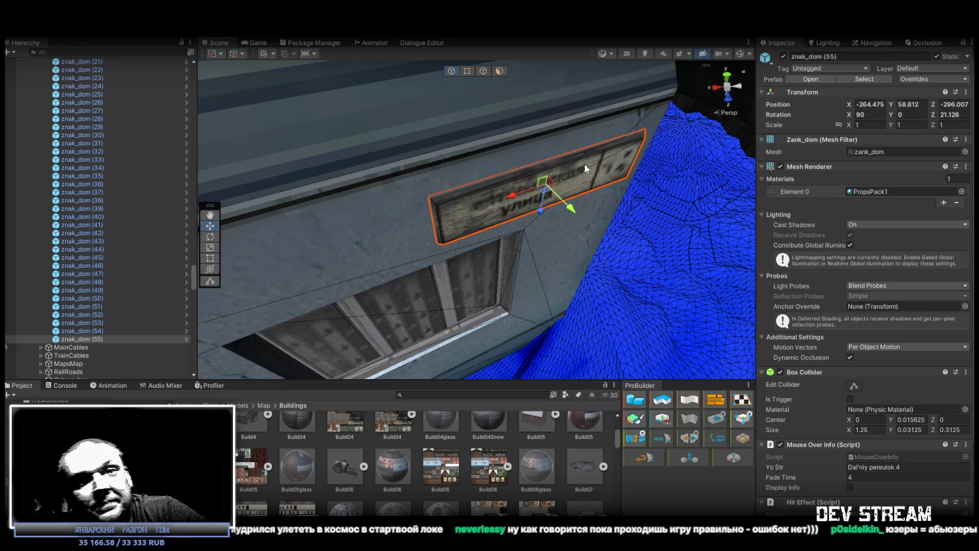
mouse_move(476, 124)
mouse_down()
mouse_move(125, 93)
mouse_move(138, 116)
mouse_move(538, 140)
mouse_up()
- Duplicate the street sign and place the copy on the small log house's left wall
key(ctrl+d)
key(End)
mouse_move(587, 147)
mouse_down()
mouse_move(406, 231)
mouse_move(338, 203)
mouse_up()
scroll(337, 203, up, 10)
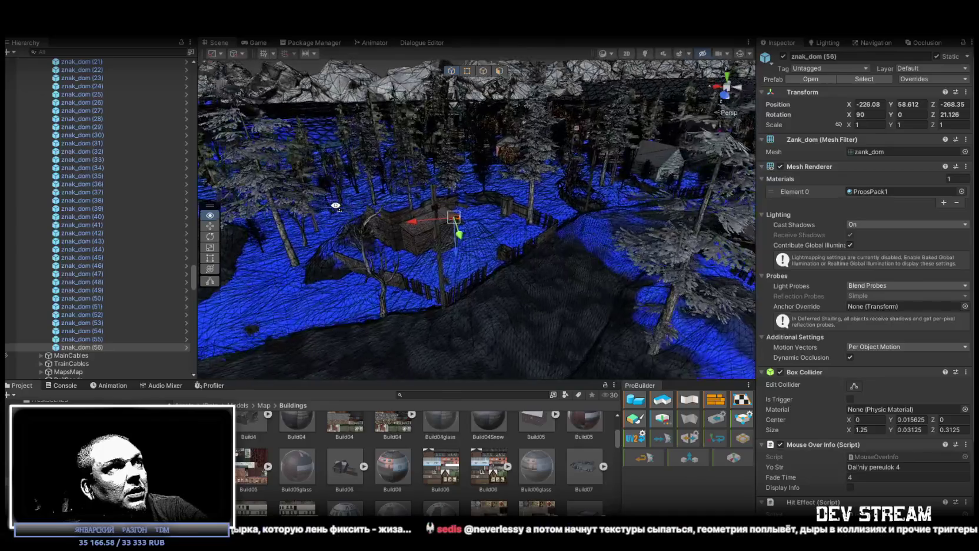
scroll(299, 206, up, 2)
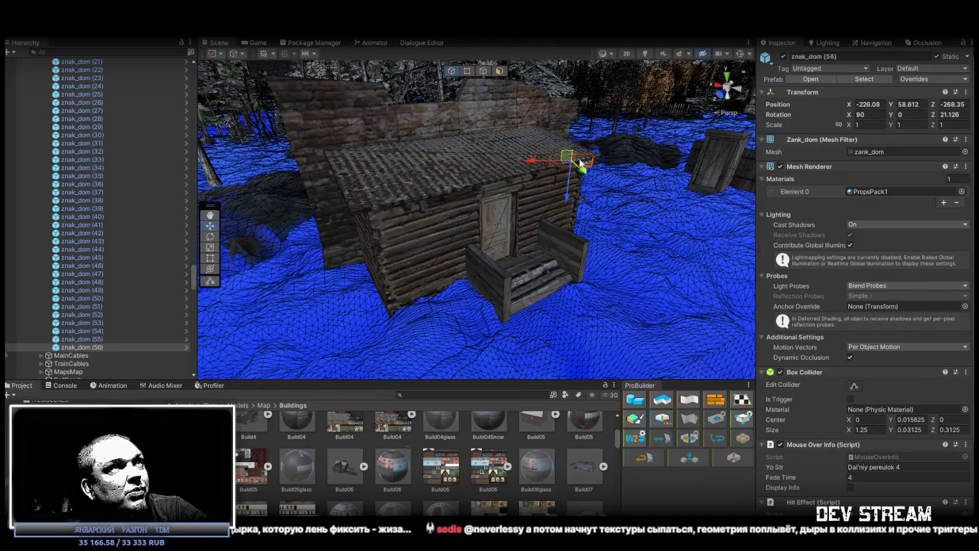
mouse_move(568, 167)
mouse_down()
mouse_move(385, 224)
mouse_move(395, 219)
mouse_move(382, 214)
mouse_up()
drag(383, 213, 351, 221)
scroll(443, 172, up, 4)
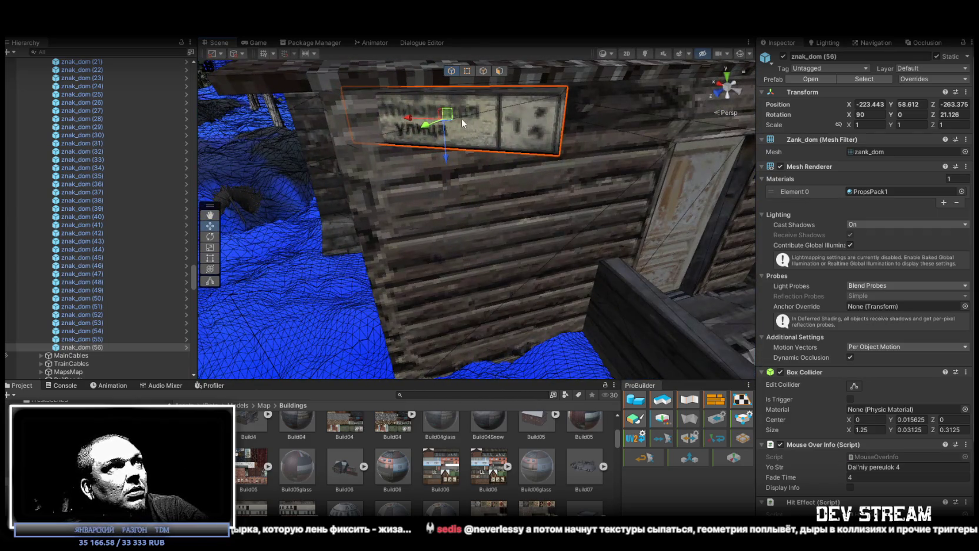
scroll(450, 115, down, 2)
- Rotate the new sign so it aligns flush with the log wall
key(e)
mouse_move(457, 140)
mouse_down()
mouse_move(503, 133)
mouse_move(461, 136)
mouse_move(482, 132)
mouse_move(484, 155)
mouse_move(535, 159)
mouse_move(596, 186)
mouse_move(259, 212)
mouse_up()
key(w)
key(e)
key(w)
- Select all the znak_dom signs and view the whole village
scroll(88, 236, up, 10)
shift+click(92, 262)
mouse_move(353, 206)
mouse_down()
mouse_move(488, 160)
mouse_move(529, 159)
mouse_move(637, 189)
mouse_move(419, 178)
mouse_move(741, 197)
mouse_move(728, 209)
mouse_move(459, 181)
mouse_move(734, 147)
mouse_move(394, 224)
mouse_move(373, 167)
mouse_move(155, 234)
mouse_up()
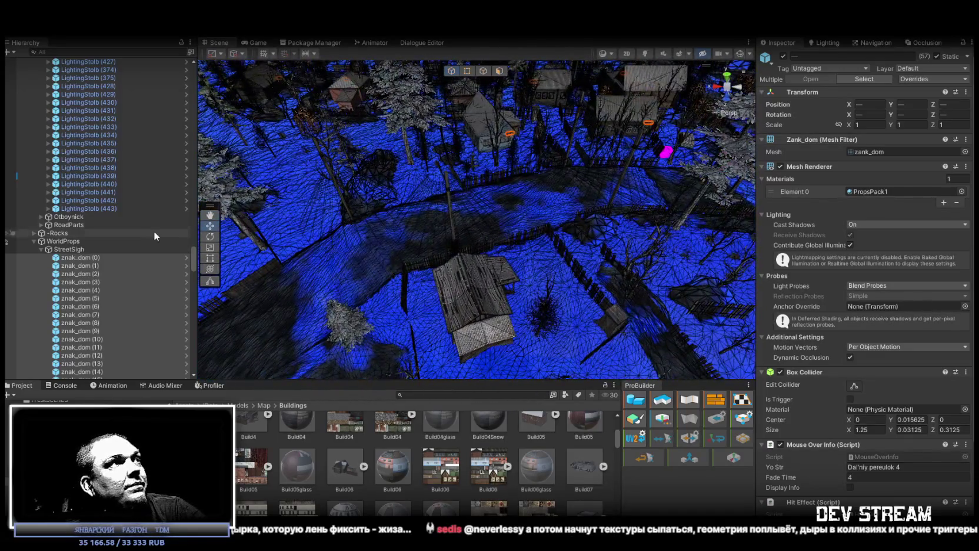
- Duplicate znak_dom (56) into znak_dom (57) and move it onto the central house
scroll(98, 311, down, 15)
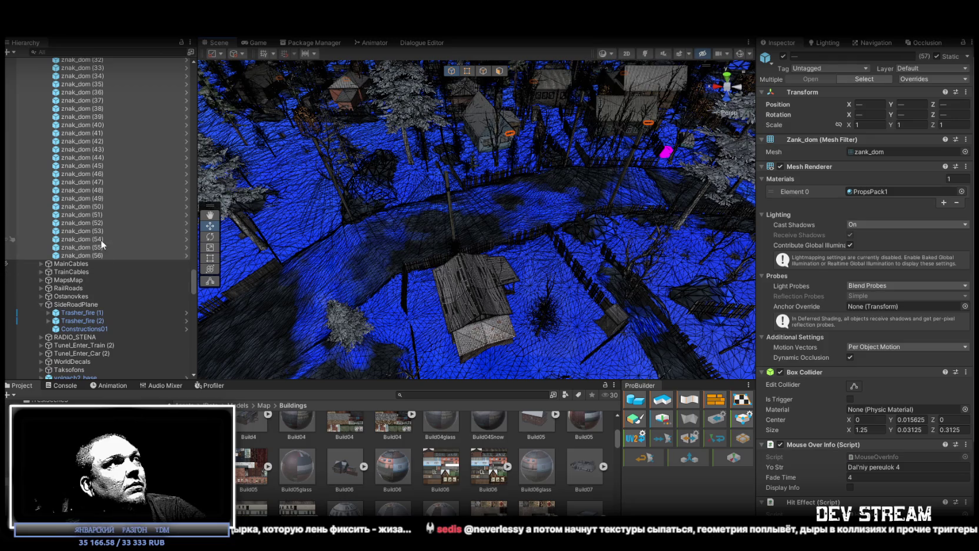
click(101, 240)
key(ctrl+d)
mouse_move(492, 141)
mouse_down()
mouse_move(472, 276)
mouse_move(616, 218)
mouse_move(702, 203)
mouse_move(510, 239)
mouse_move(721, 251)
mouse_move(476, 191)
mouse_up()
key(f)
- Turn znak_dom (57) to X 90, Z 201.126 and set it against the dark plank wall
key(e)
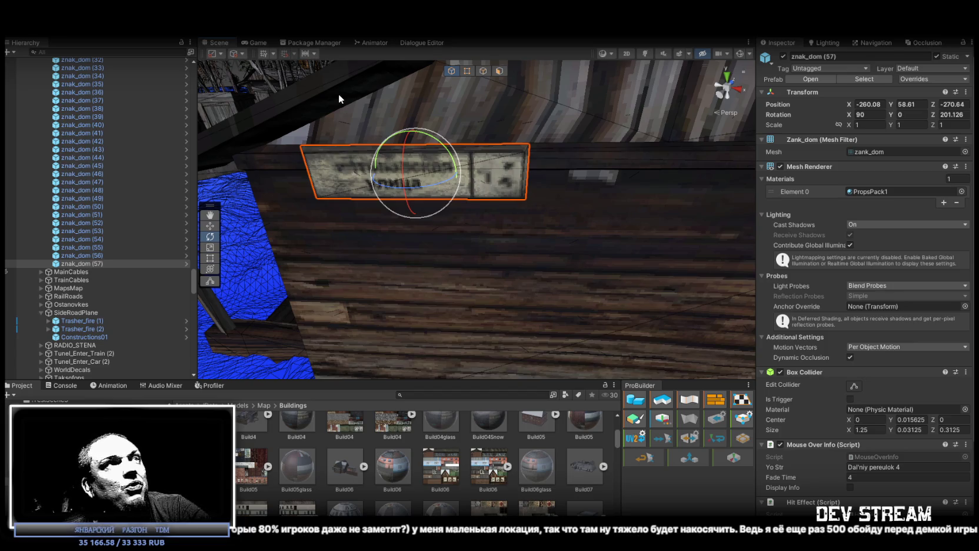
drag(339, 96, 432, 93)
key(w)
mouse_move(617, 178)
mouse_down()
mouse_move(568, 150)
mouse_move(472, 182)
mouse_move(470, 173)
mouse_up()
key(f)
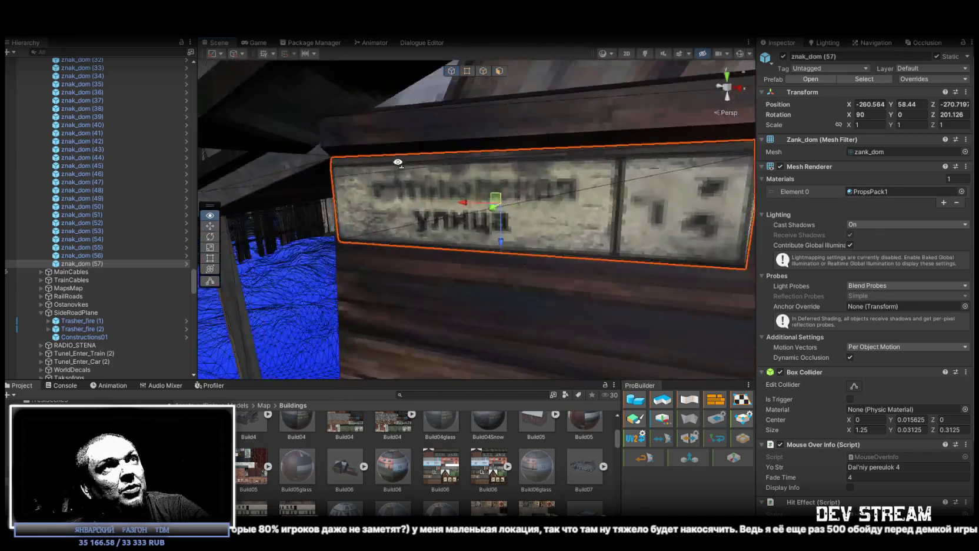
mouse_move(398, 162)
mouse_down()
mouse_move(383, 170)
mouse_move(454, 185)
mouse_move(436, 196)
mouse_move(387, 184)
mouse_move(573, 186)
mouse_move(634, 168)
mouse_move(553, 203)
mouse_up()
scroll(530, 217, down, 5)
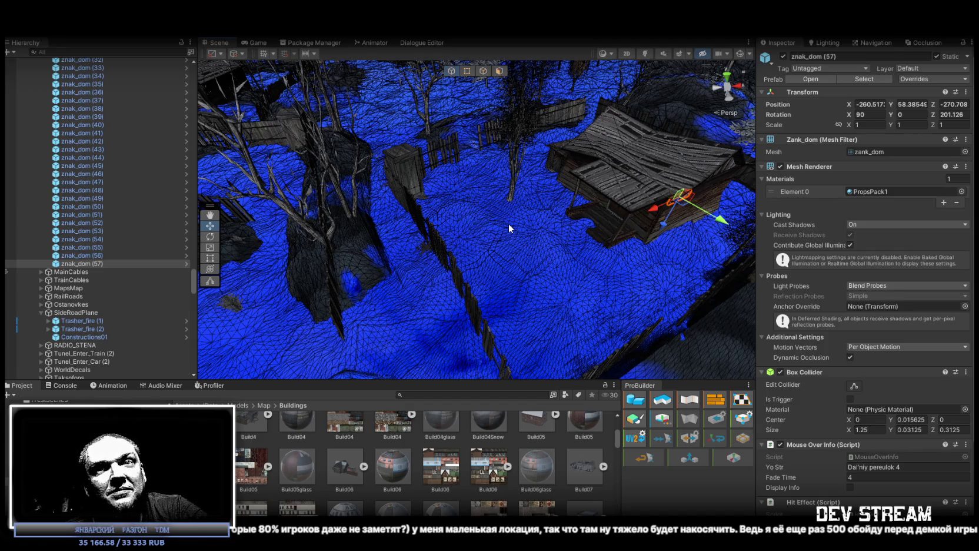
mouse_move(534, 219)
mouse_down()
mouse_move(453, 183)
mouse_move(709, 186)
mouse_move(694, 164)
mouse_up()
click(75, 263)
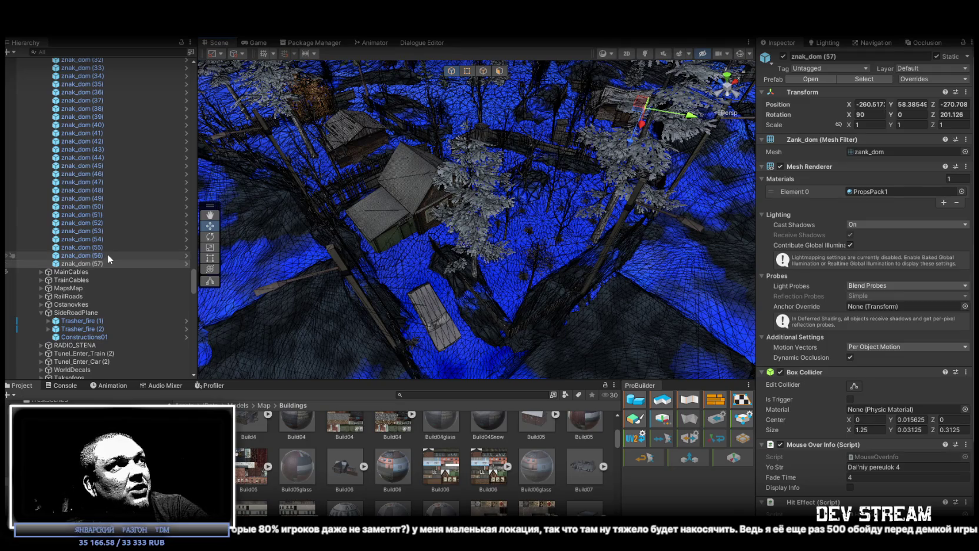
- Duplicate the sign as znak_dom (58), rotated Z 180.357, beside the white-framed window
key(ctrl+d)
mouse_move(648, 113)
mouse_down()
mouse_move(415, 218)
mouse_move(465, 186)
mouse_move(499, 183)
mouse_move(499, 203)
mouse_move(436, 178)
mouse_move(464, 199)
mouse_up()
key(f)
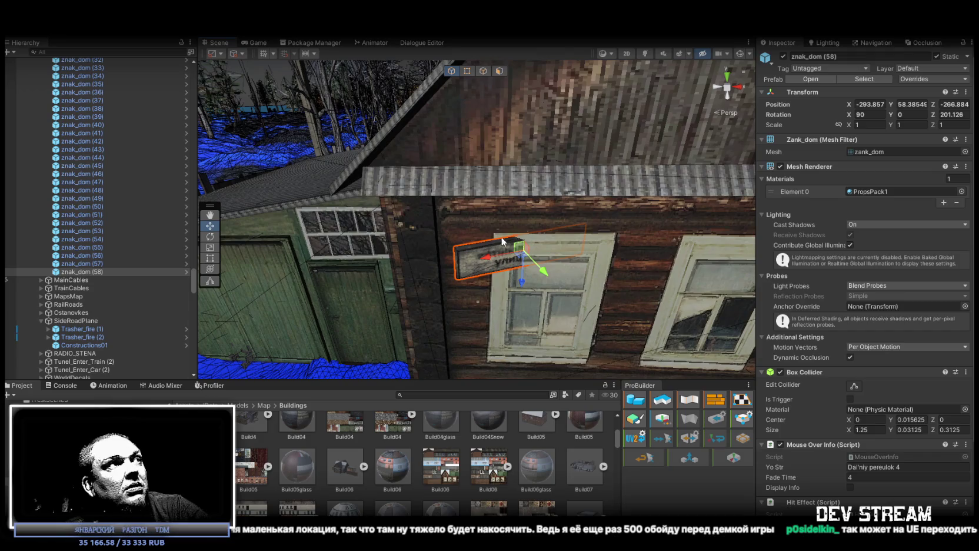
mouse_move(617, 251)
mouse_down()
mouse_move(557, 206)
mouse_move(496, 237)
mouse_move(490, 166)
mouse_up()
key(e)
mouse_move(539, 184)
mouse_down()
mouse_move(534, 254)
mouse_move(547, 219)
mouse_move(518, 231)
mouse_move(561, 182)
mouse_move(463, 186)
mouse_move(453, 257)
mouse_move(542, 276)
mouse_move(521, 265)
mouse_move(553, 254)
mouse_up()
key(w)
- Duplicate the sign as znak_dom (59) and slide it down onto the log cabin wall at Y 58.003
key(ctrl+d)
mouse_move(694, 125)
mouse_down()
mouse_move(356, 246)
mouse_move(382, 250)
mouse_up()
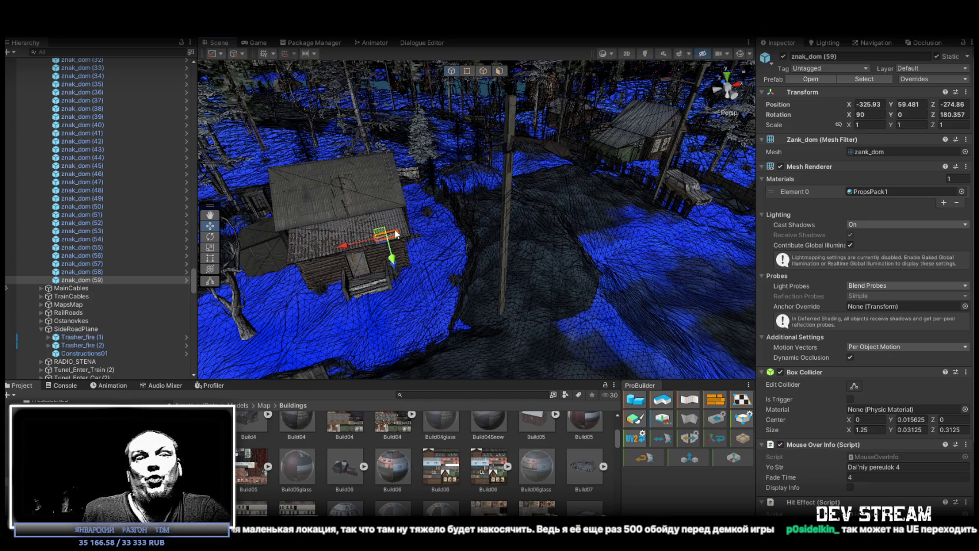
drag(369, 188, 423, 188)
mouse_move(394, 179)
mouse_down()
mouse_move(536, 197)
mouse_move(507, 177)
mouse_move(474, 123)
mouse_up()
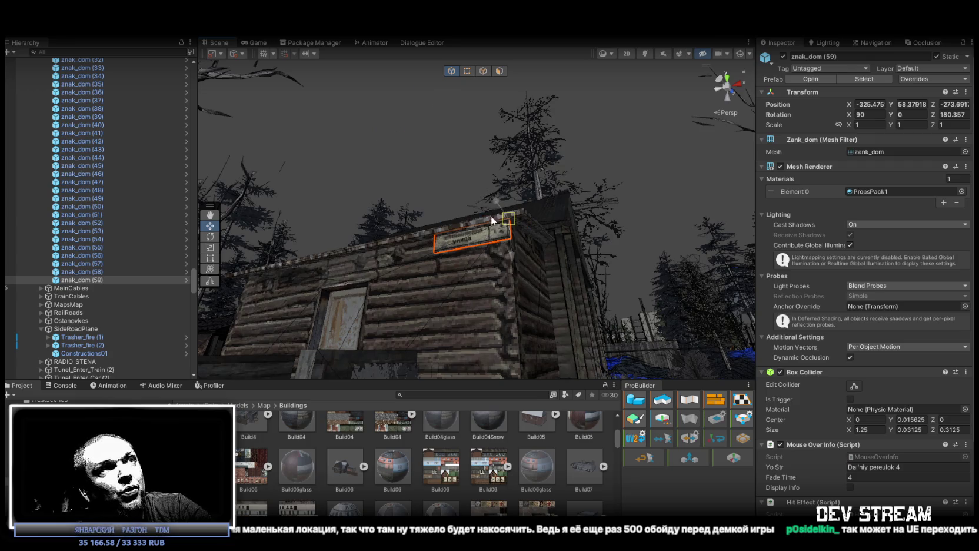
drag(504, 230, 523, 209)
mouse_move(497, 166)
mouse_down()
mouse_move(450, 206)
mouse_move(458, 199)
mouse_move(459, 219)
mouse_move(647, 303)
mouse_move(753, 321)
mouse_move(656, 240)
mouse_up()
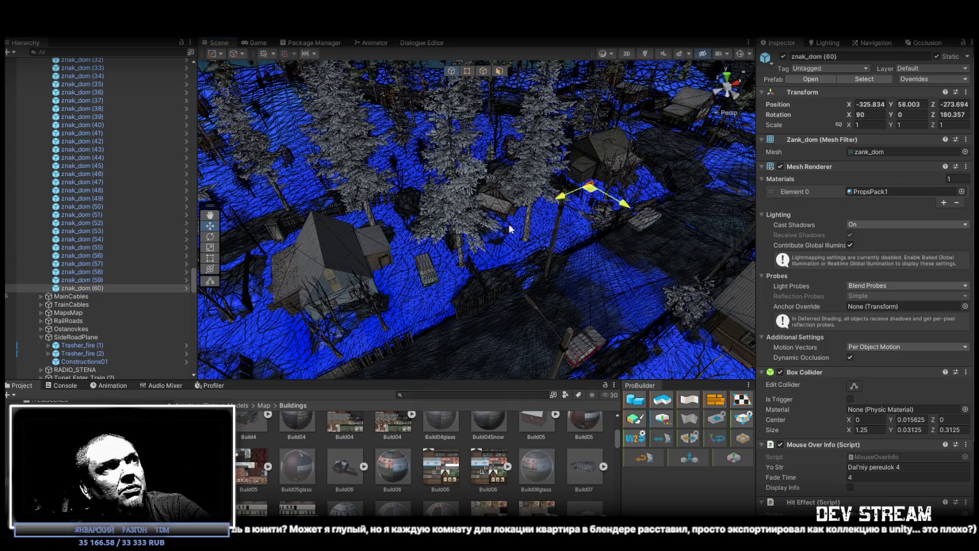
- Frame znak_dom (60) on the pale plastered house wall above its windows
key(f)
mouse_move(472, 247)
mouse_down()
mouse_move(353, 174)
mouse_move(458, 193)
mouse_up()
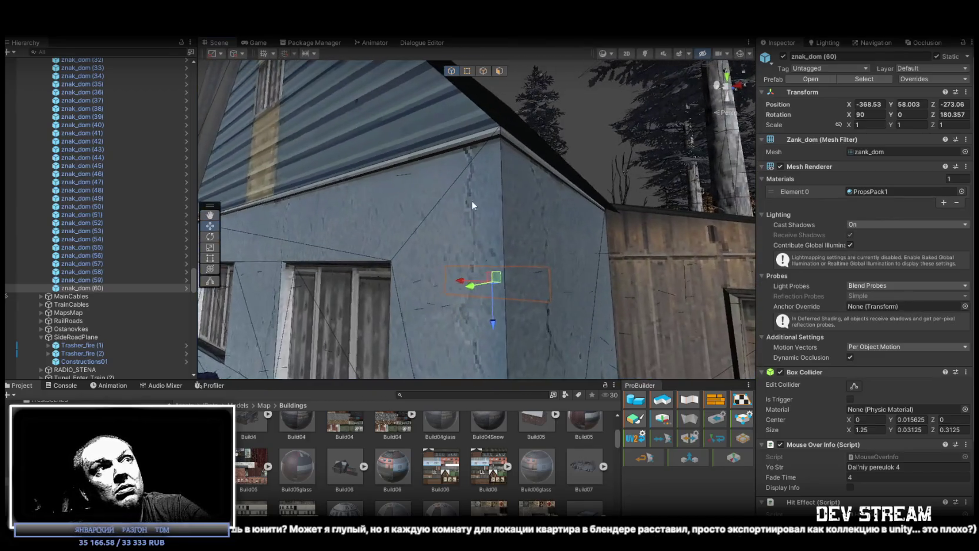
drag(494, 126, 447, 186)
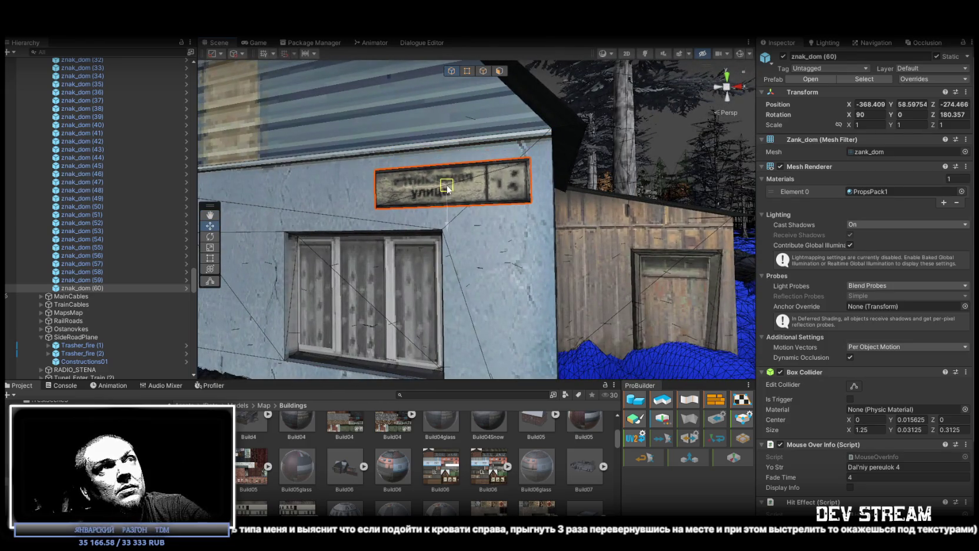
scroll(464, 193, down, 5)
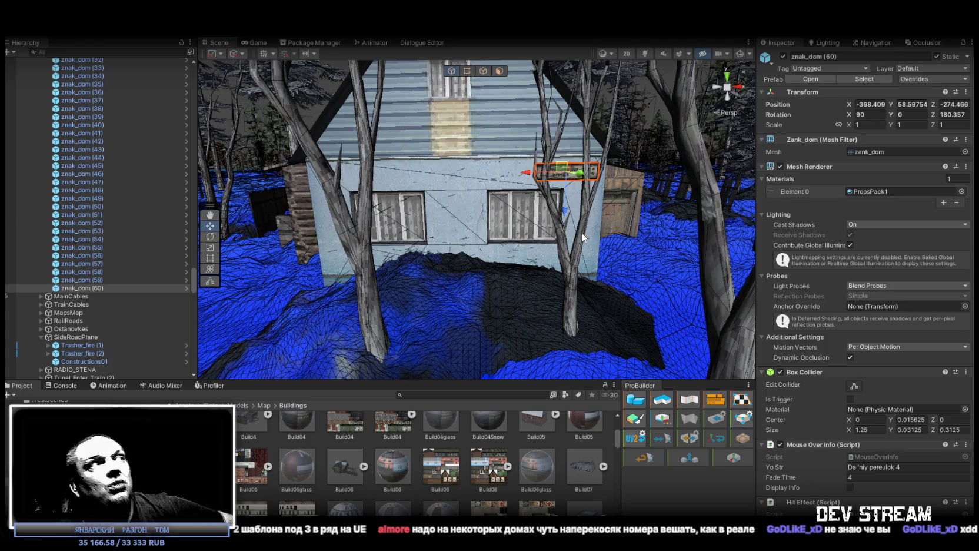
scroll(93, 247, up, 15)
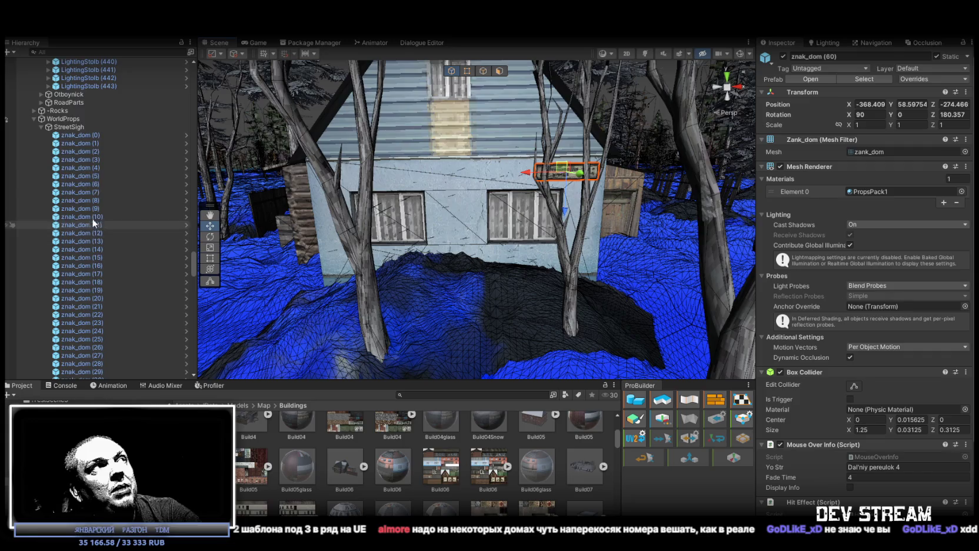
mouse_move(441, 182)
mouse_down()
mouse_move(634, 212)
mouse_move(633, 223)
mouse_move(447, 149)
mouse_up()
- Select znak_dom (0) and fly the view to its house wall, picking the sign there
click(74, 163)
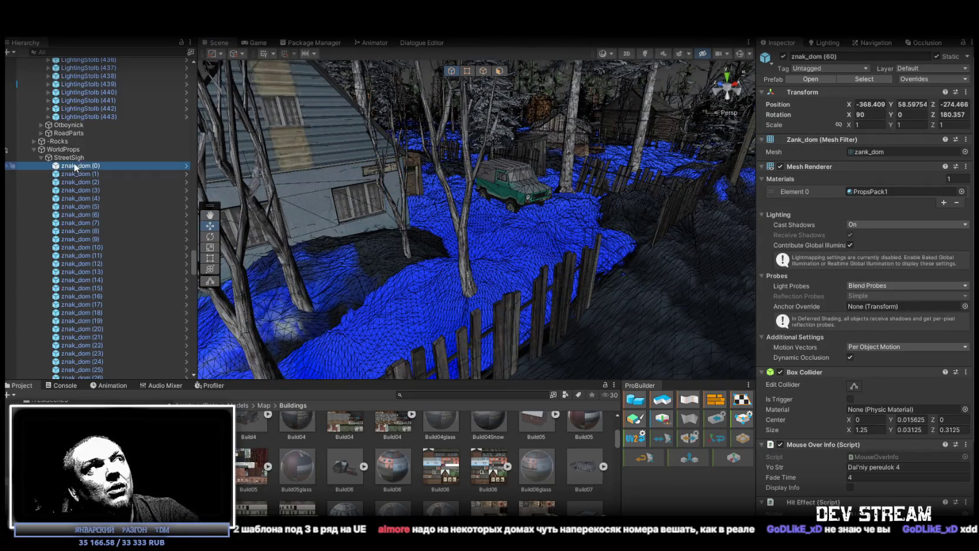
mouse_move(670, 64)
mouse_down()
mouse_move(646, 182)
mouse_move(629, 168)
mouse_move(576, 215)
mouse_move(489, 201)
mouse_move(483, 210)
mouse_move(491, 212)
mouse_up()
click(473, 210)
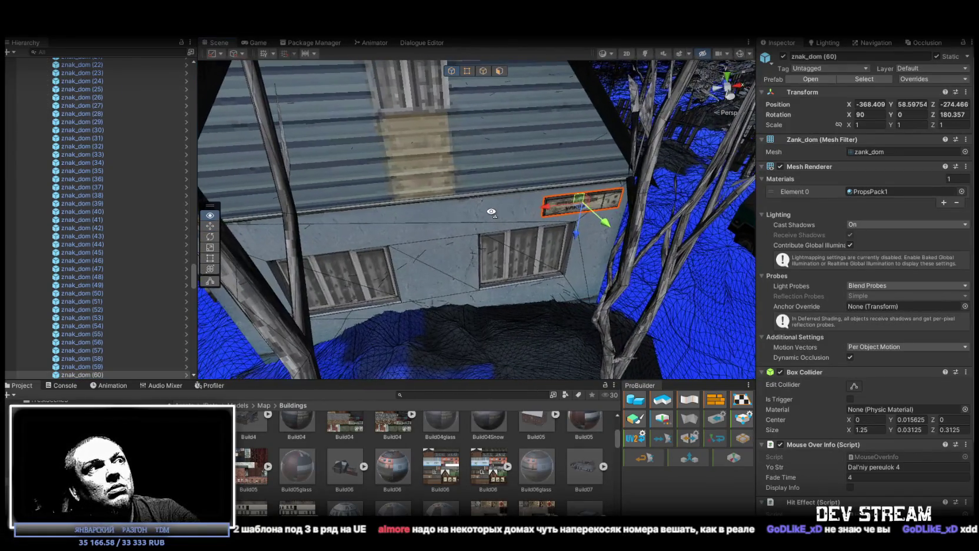
- Open the sign's PropsPack1 material settings from its Element 0 slot
click(866, 191)
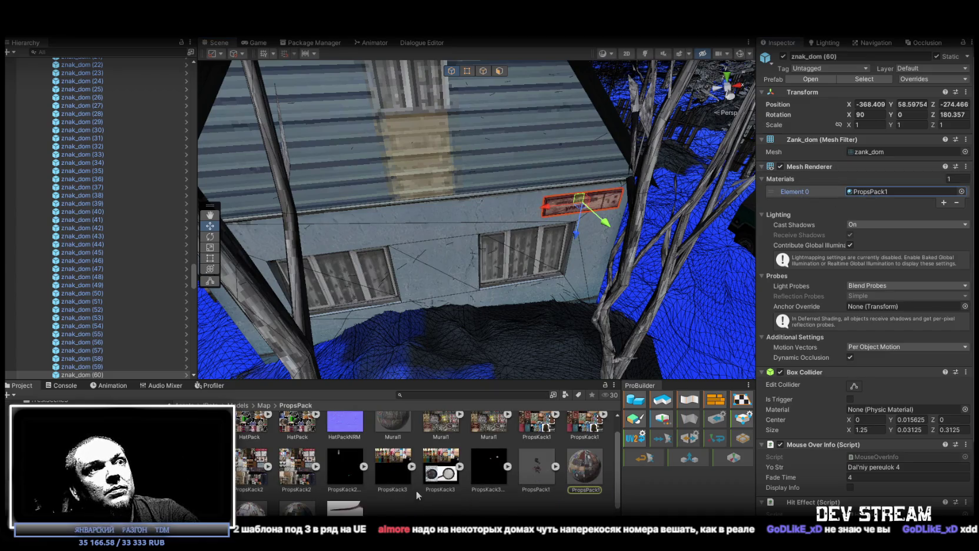
click(584, 465)
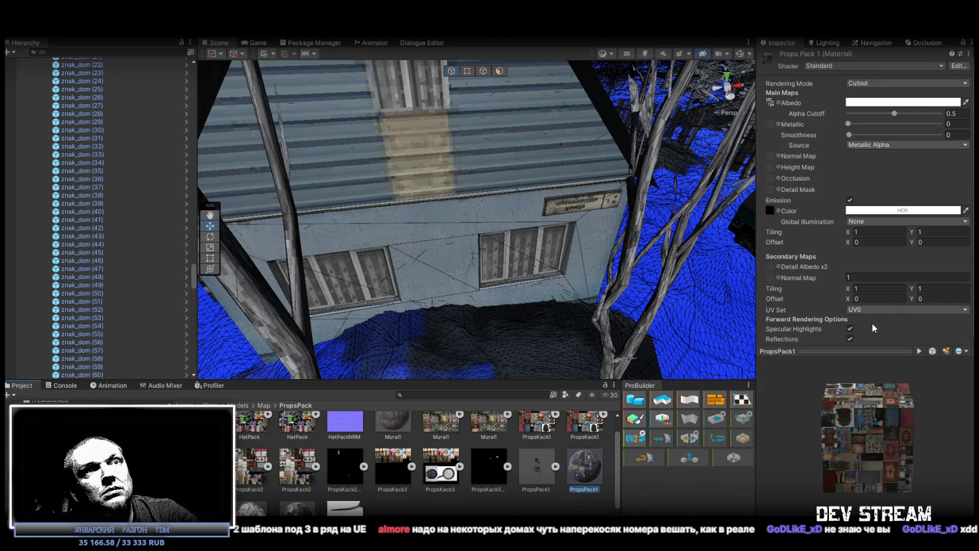
scroll(870, 330, down, 2)
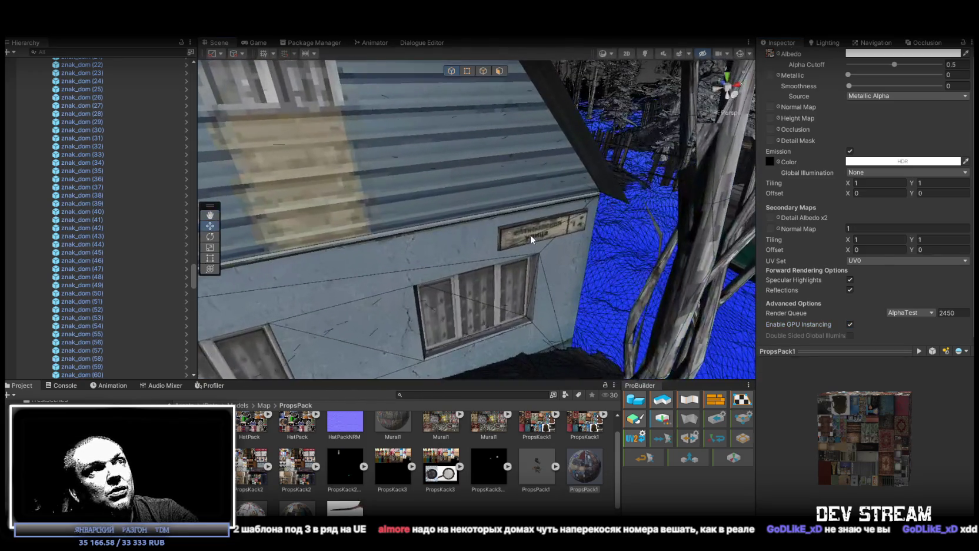
- Reselect wall sign znak_dom (60) and orbit around the house to check its placement
click(579, 200)
drag(600, 259, 617, 258)
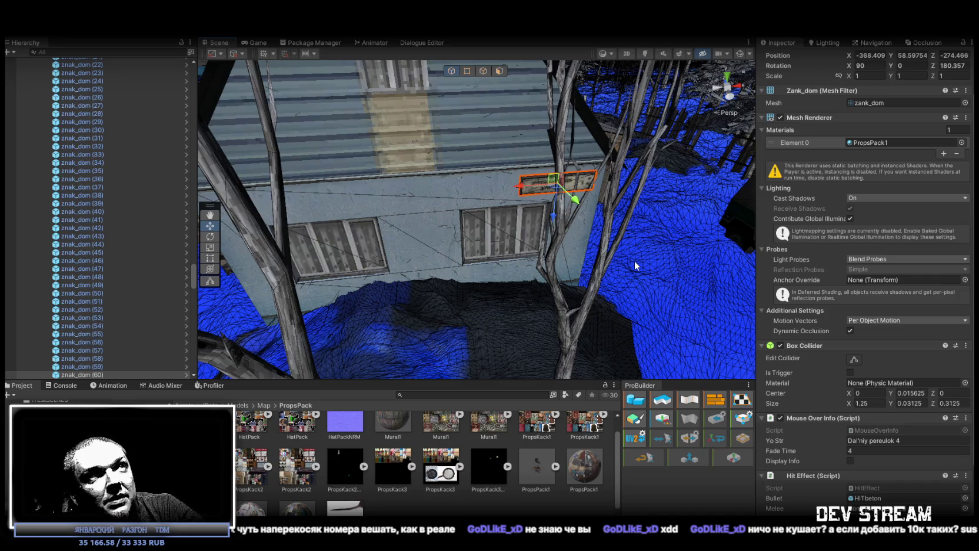
mouse_move(608, 221)
mouse_down()
mouse_move(688, 182)
mouse_move(484, 168)
mouse_move(470, 247)
mouse_move(346, 253)
mouse_move(437, 243)
mouse_move(456, 158)
mouse_move(384, 167)
mouse_move(332, 200)
mouse_move(346, 185)
mouse_move(514, 175)
mouse_move(551, 275)
mouse_move(565, 277)
mouse_move(503, 205)
mouse_move(584, 225)
mouse_up()
- Select and frame the restaurant chair Rest_stul, then the table Rest_stol
click(581, 230)
key(f)
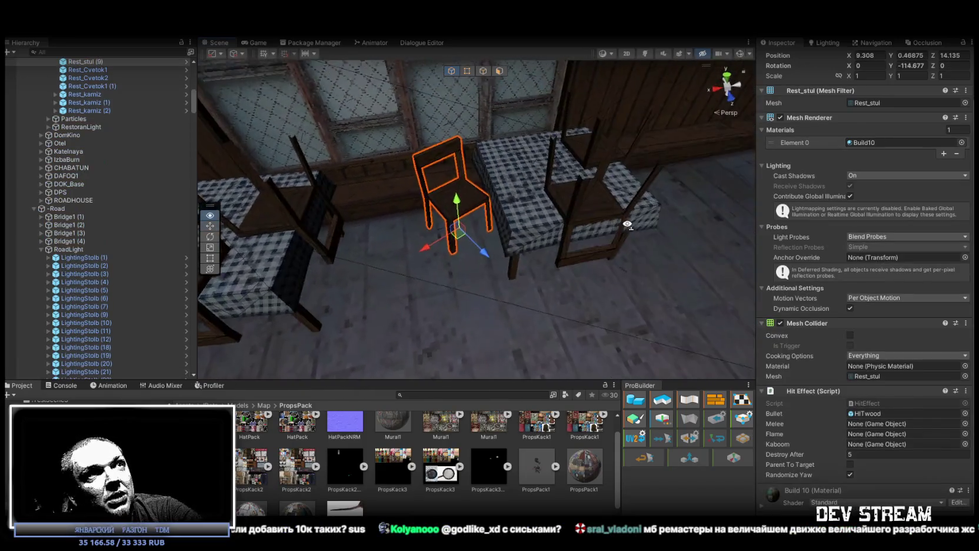
click(594, 217)
mouse_move(594, 218)
mouse_down()
mouse_move(484, 225)
mouse_move(438, 215)
mouse_move(447, 195)
mouse_move(435, 185)
mouse_move(468, 241)
mouse_move(488, 213)
mouse_move(397, 153)
mouse_move(352, 153)
mouse_move(501, 214)
mouse_move(573, 164)
mouse_move(361, 231)
mouse_move(376, 271)
mouse_move(353, 265)
mouse_move(377, 282)
mouse_move(701, 282)
mouse_move(385, 262)
mouse_move(206, 283)
mouse_move(971, 287)
mouse_move(12, 280)
mouse_move(468, 260)
mouse_move(275, 255)
mouse_move(432, 229)
mouse_move(407, 287)
mouse_move(279, 285)
mouse_move(514, 231)
mouse_move(532, 251)
mouse_move(510, 242)
mouse_up()
click(465, 242)
key(f)
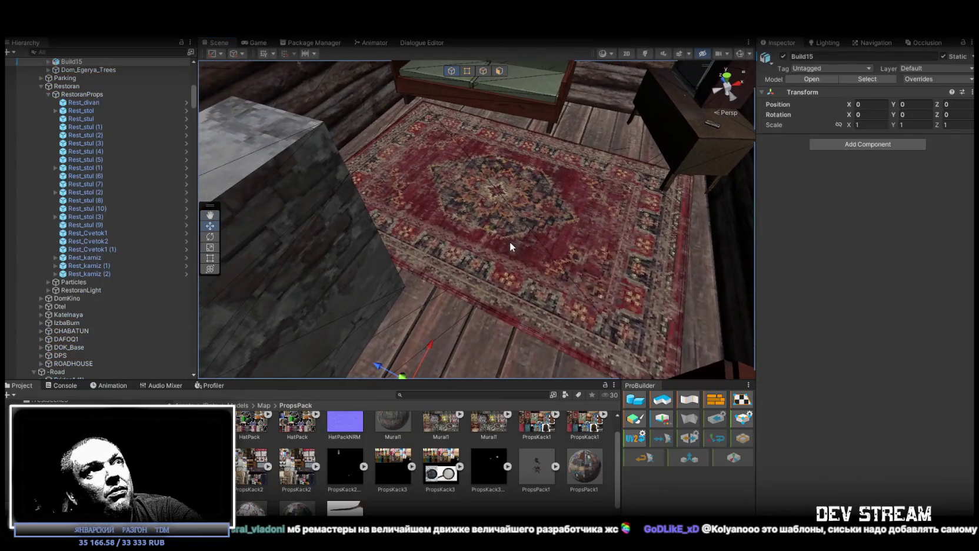
- Select rug Kover2, fly in close around it toward the drawers, then out into the forest
click(512, 242)
scroll(536, 232, up, 2)
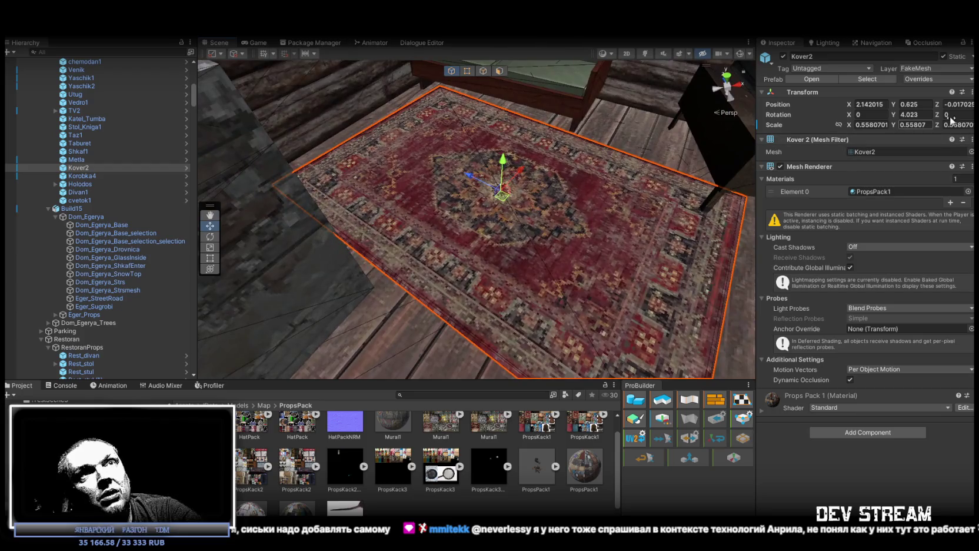
mouse_move(701, 170)
mouse_down()
mouse_move(551, 214)
mouse_move(440, 229)
mouse_move(403, 206)
mouse_move(408, 261)
mouse_move(394, 246)
mouse_up()
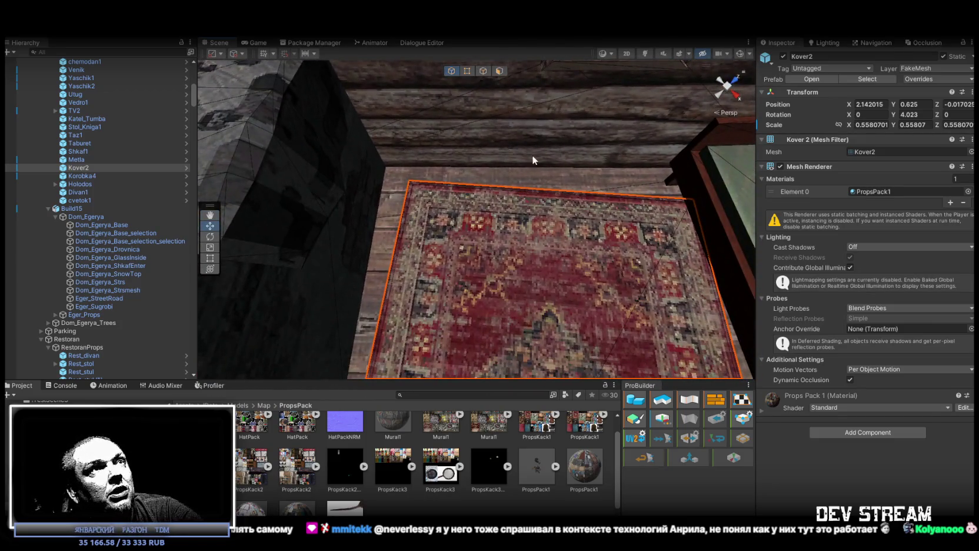
mouse_move(534, 195)
mouse_down()
mouse_move(642, 157)
mouse_move(522, 226)
mouse_move(558, 229)
mouse_up()
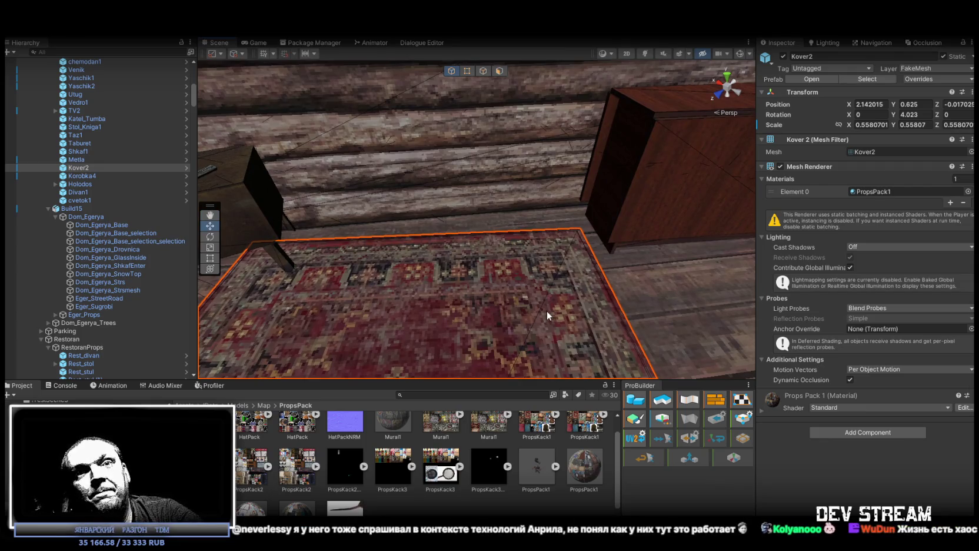
drag(551, 294, 508, 253)
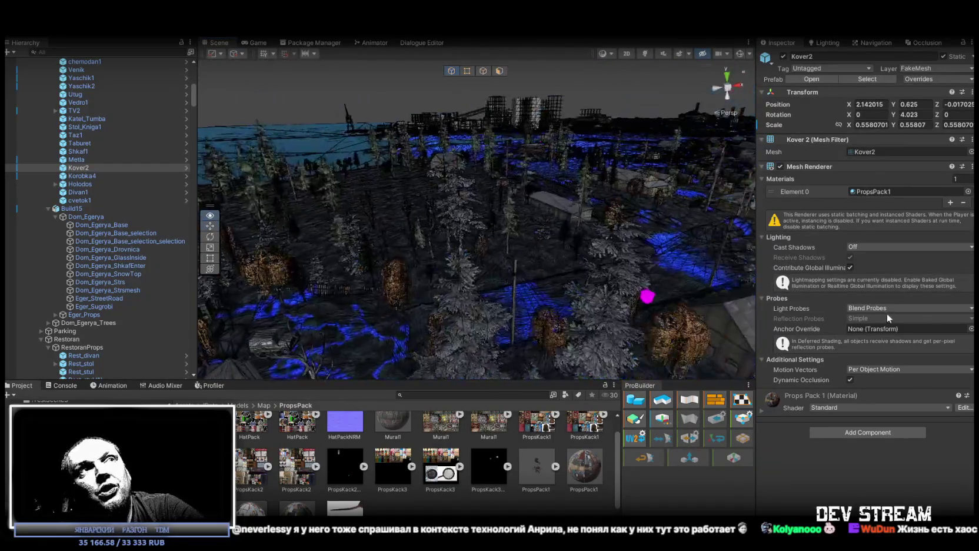
- Collapse the LOCATION and RoadLight groups in the Hierarchy
scroll(160, 243, up, 10)
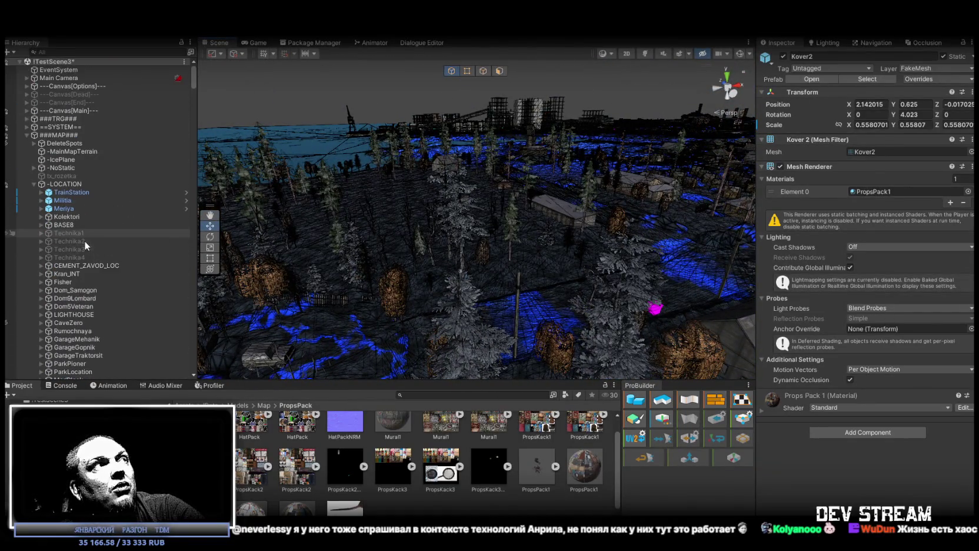
click(34, 185)
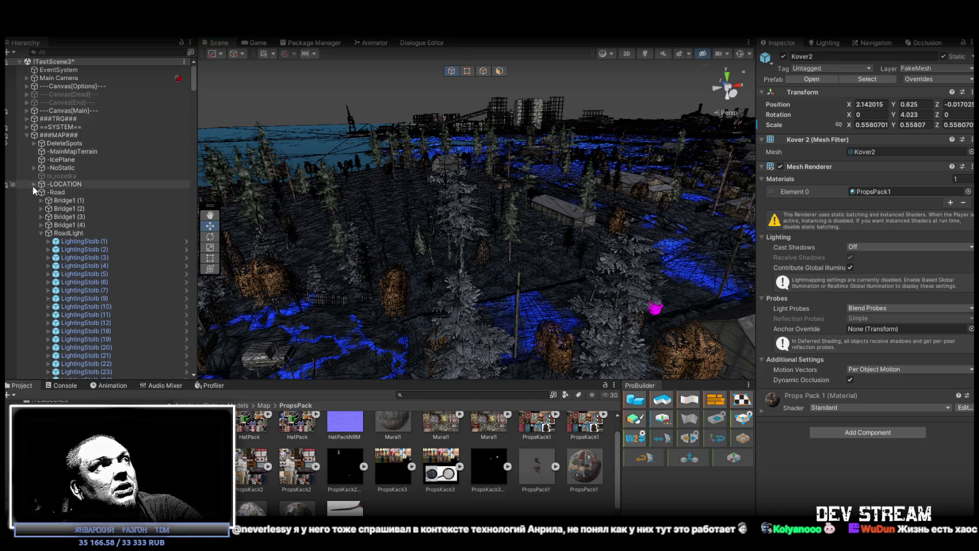
scroll(91, 274, down, 20)
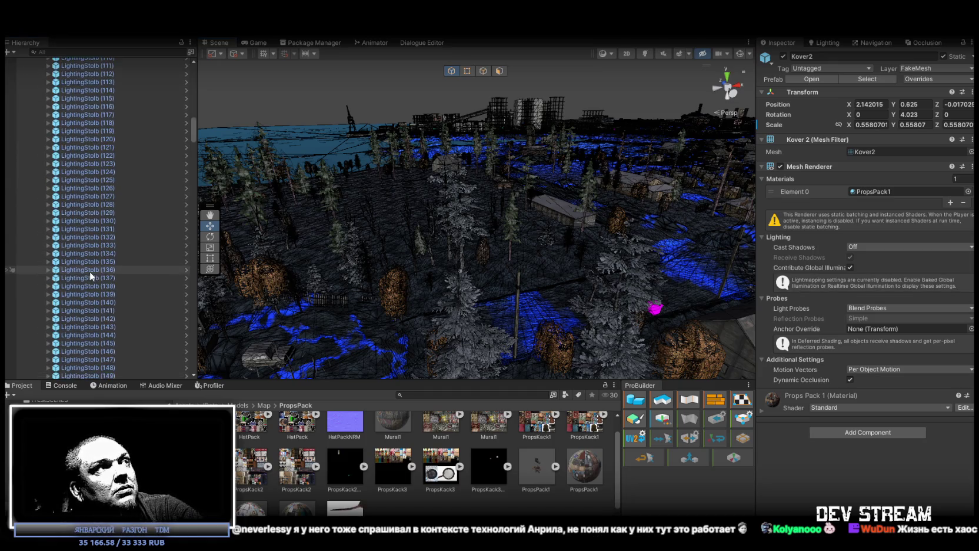
scroll(92, 268, down, 20)
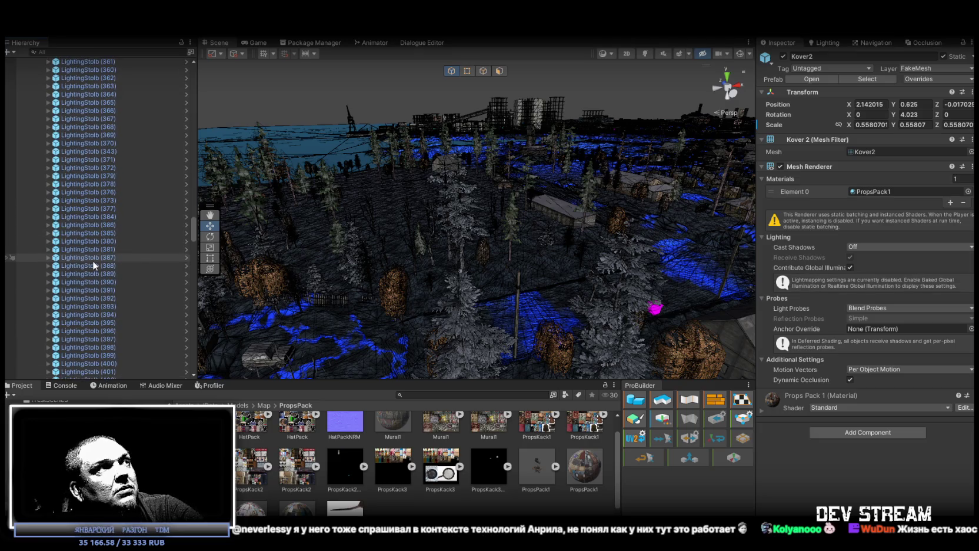
scroll(92, 271, up, 20)
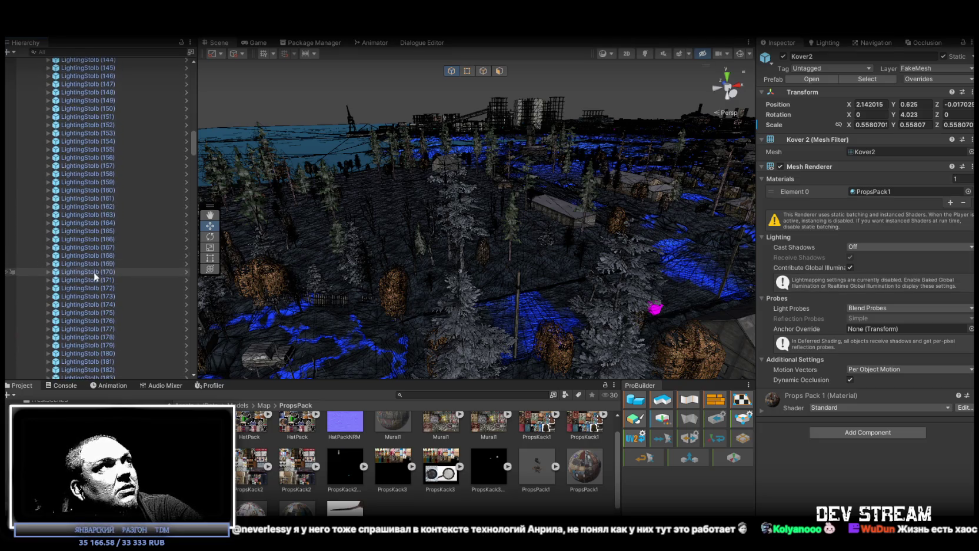
scroll(92, 271, up, 20)
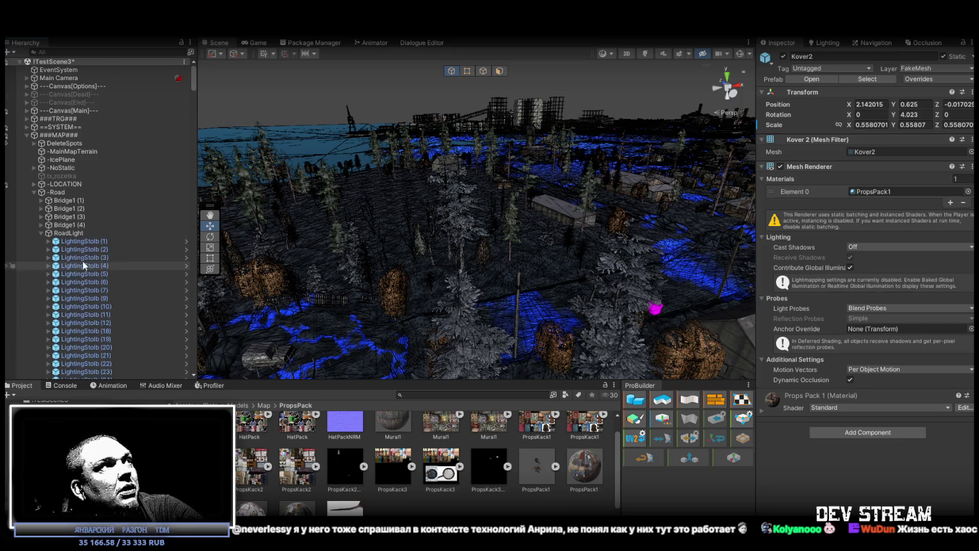
click(40, 233)
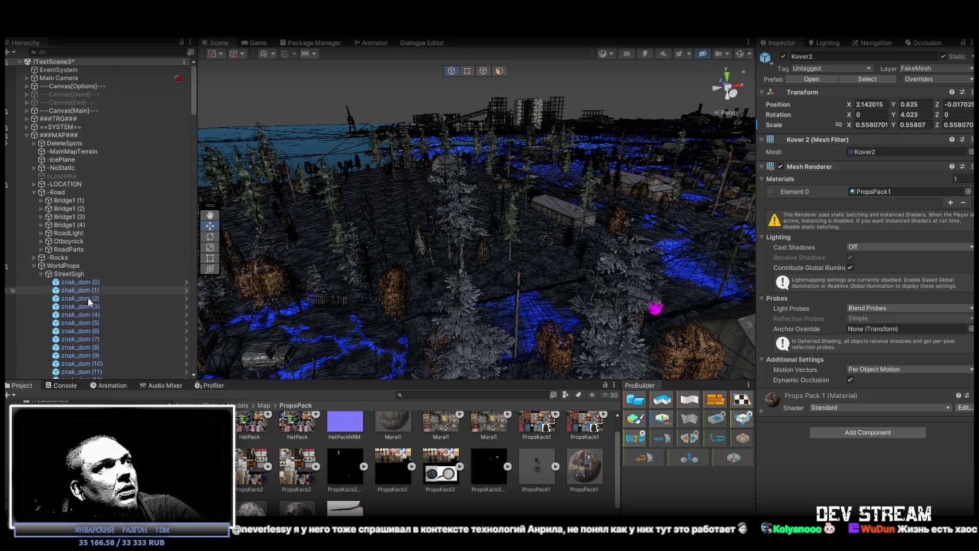
- Frame sign znak_dom (60) under WorldProps > StreetSigh and duplicate it as znak_dom (61)
scroll(89, 296, down, 15)
scroll(89, 295, down, 5)
double_click(82, 190)
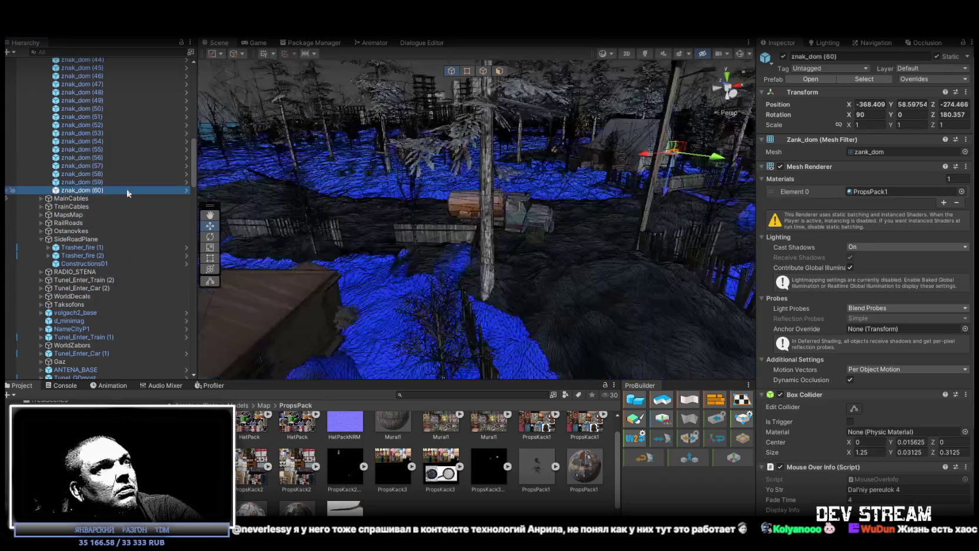
drag(309, 199, 216, 246)
mouse_move(412, 324)
mouse_down()
mouse_move(563, 244)
mouse_move(542, 219)
mouse_move(396, 225)
mouse_move(271, 257)
mouse_up()
key(ctrl+d)
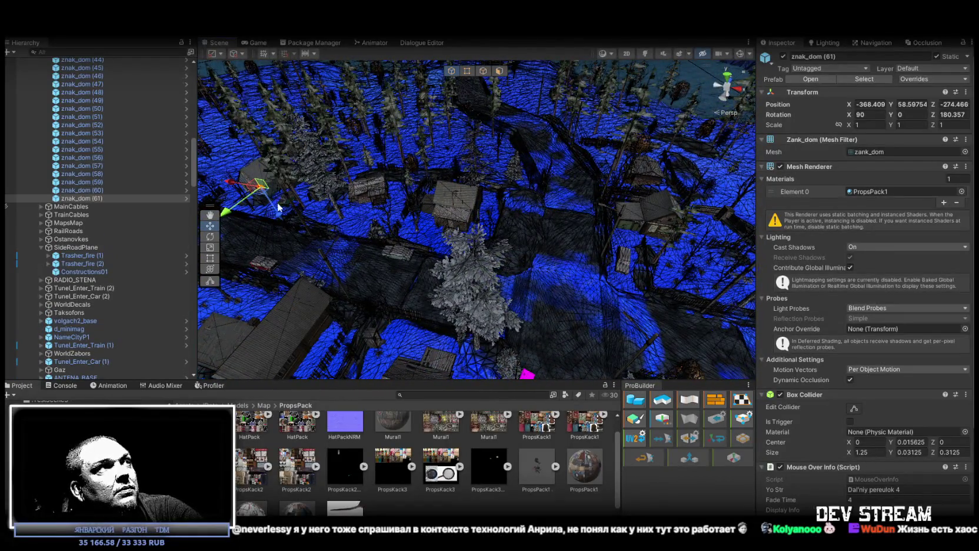
- Move sign znak_dom (61) over to another house's wooden wall
mouse_move(265, 192)
mouse_down()
mouse_move(437, 192)
mouse_move(601, 171)
mouse_up()
key(f)
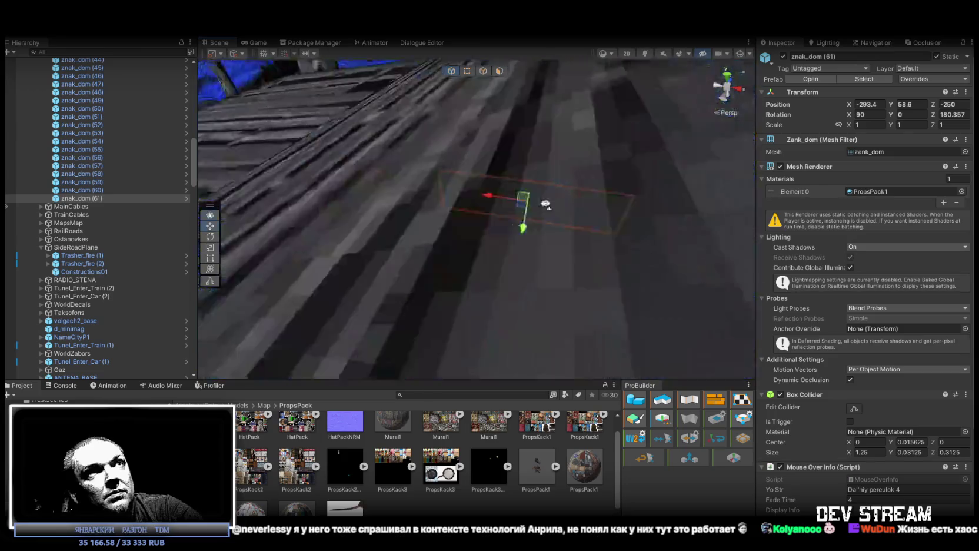
drag(647, 212, 576, 212)
mouse_move(568, 152)
mouse_down()
mouse_move(499, 251)
mouse_move(412, 200)
mouse_move(389, 136)
mouse_move(408, 36)
mouse_move(449, 45)
mouse_move(511, 100)
mouse_up()
- Rotate the sign to face the street and nudge it flush at X -294.858, Y 58.39, Z -246.633
key(e)
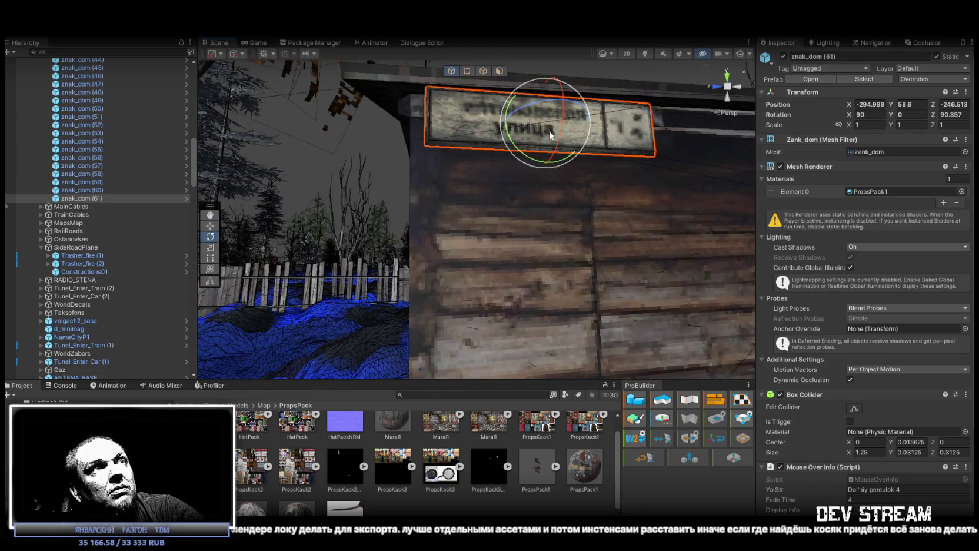
key(w)
mouse_move(555, 130)
mouse_down()
mouse_move(537, 116)
mouse_move(551, 154)
mouse_move(535, 156)
mouse_move(567, 165)
mouse_move(537, 234)
mouse_move(526, 209)
mouse_move(526, 241)
mouse_up()
key(e)
key(w)
mouse_move(568, 218)
mouse_down()
mouse_move(522, 234)
mouse_move(762, 250)
mouse_up()
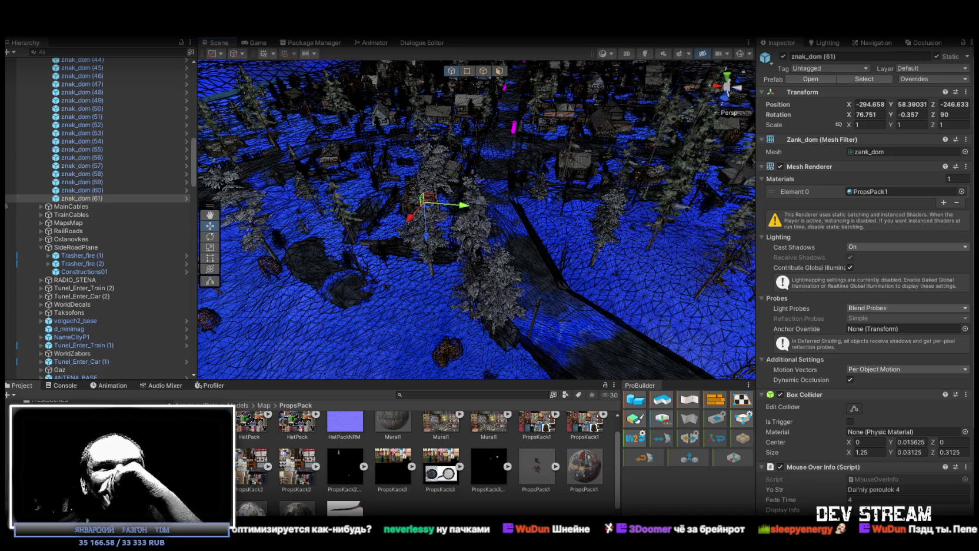
mouse_move(419, 232)
mouse_down()
mouse_move(398, 205)
mouse_move(525, 135)
mouse_move(591, 194)
mouse_up()
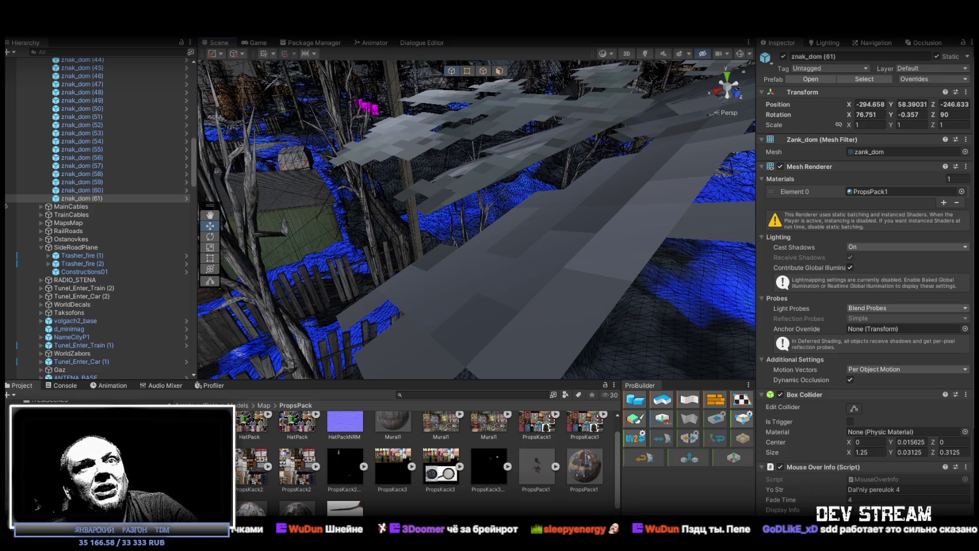
click(727, 87)
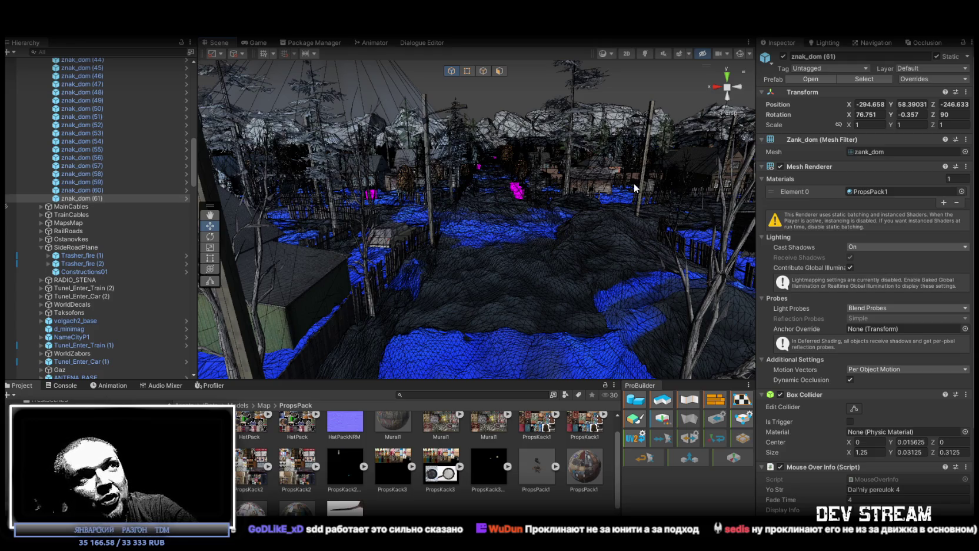
mouse_move(635, 189)
mouse_down()
mouse_move(392, 237)
mouse_move(396, 263)
mouse_up()
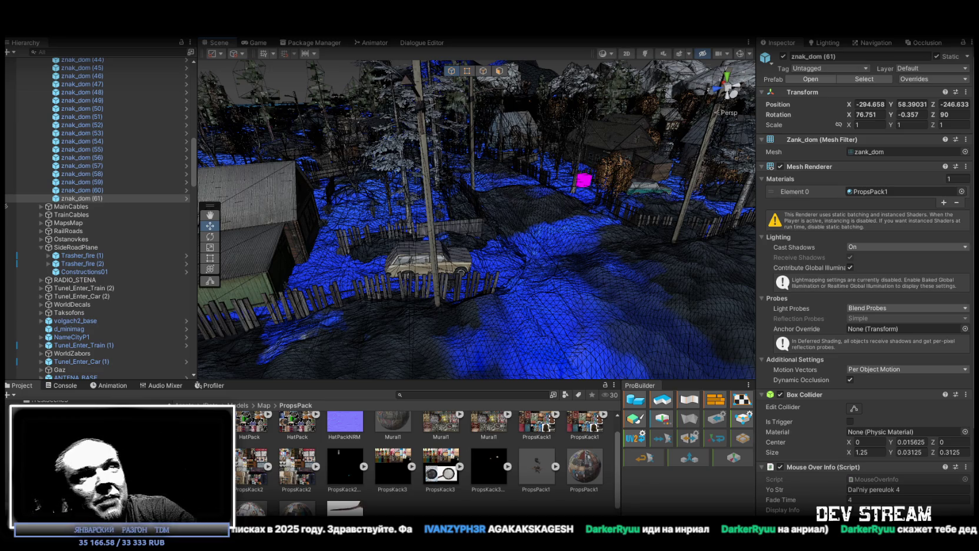
mouse_move(585, 225)
mouse_down()
mouse_move(470, 226)
mouse_move(480, 232)
mouse_up()
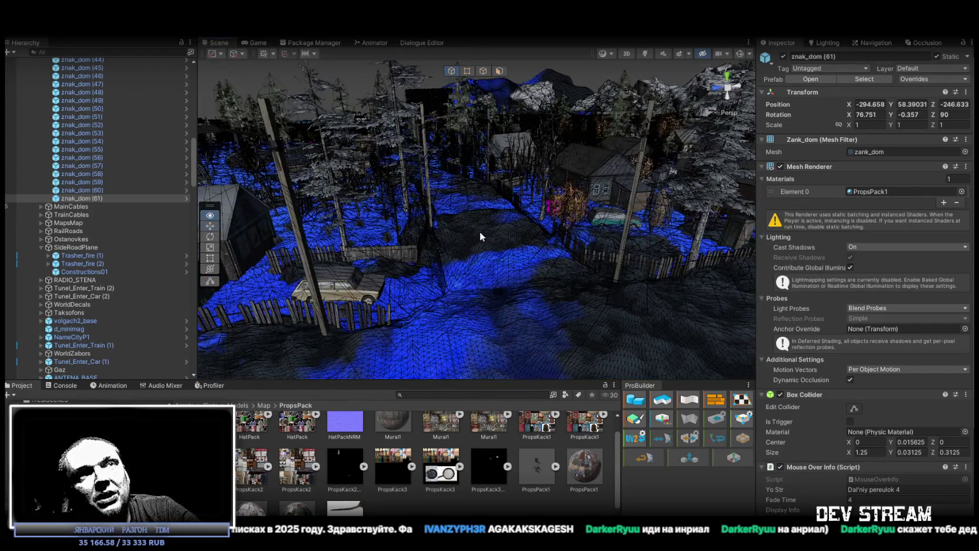
mouse_move(621, 187)
mouse_down()
mouse_move(494, 212)
mouse_move(573, 234)
mouse_move(547, 235)
mouse_up()
click(83, 198)
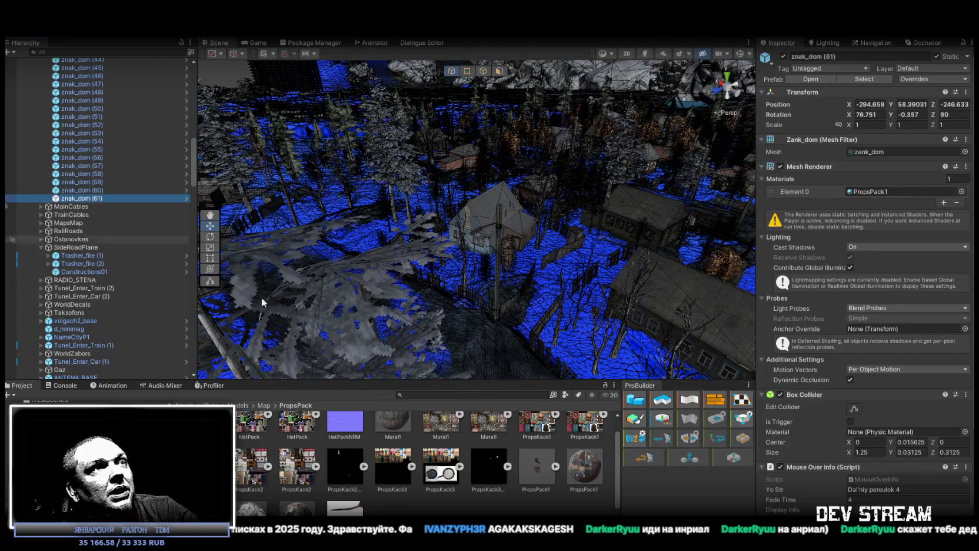
- Show the PropsPack1 material's settings, then survey the village houses down to the blue house
scroll(883, 271, down, 5)
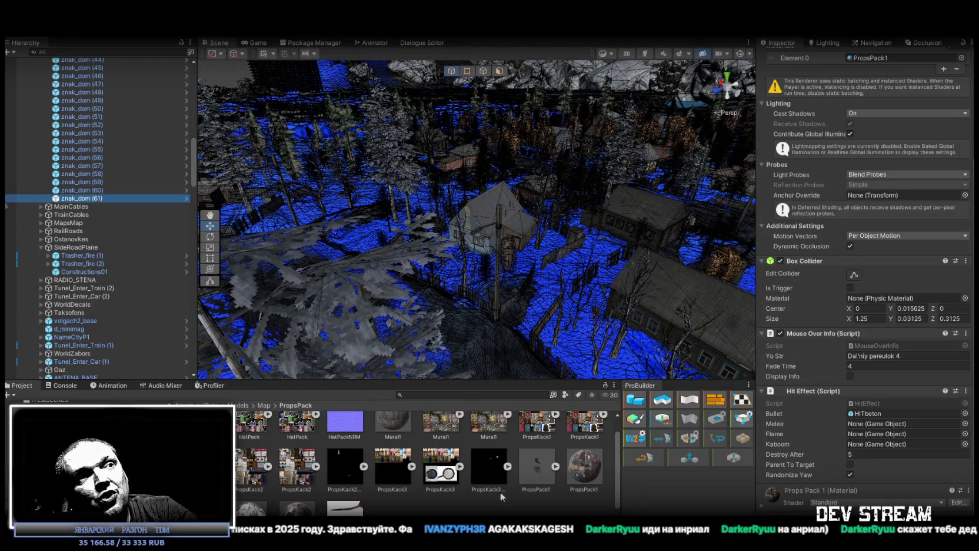
click(585, 471)
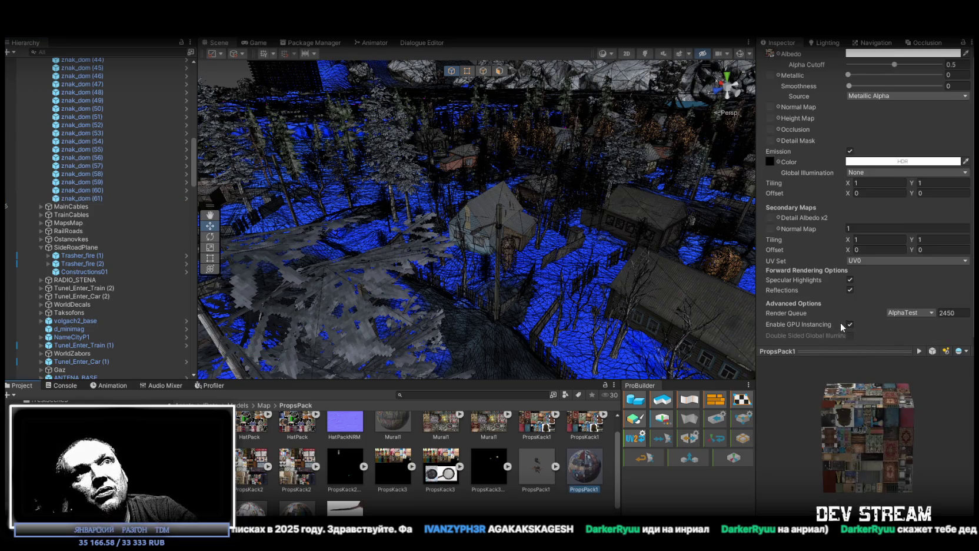
drag(552, 257, 625, 234)
drag(625, 284, 531, 170)
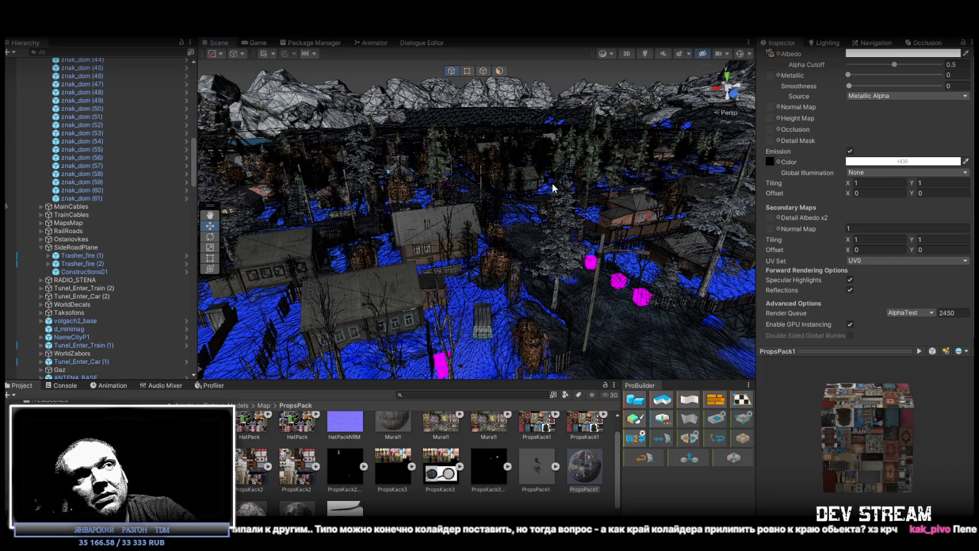
drag(755, 270, 208, 168)
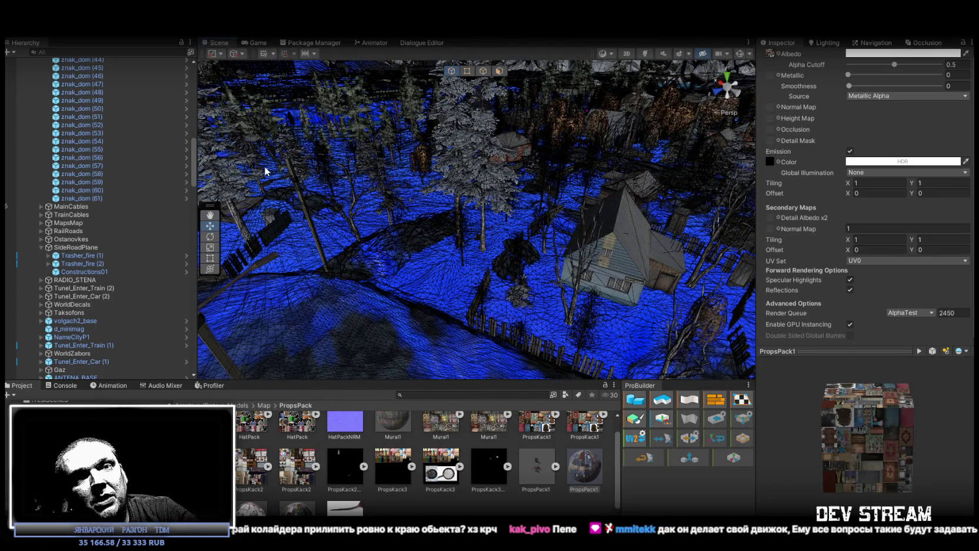
mouse_move(517, 254)
mouse_down()
mouse_move(831, 249)
mouse_move(822, 245)
mouse_up()
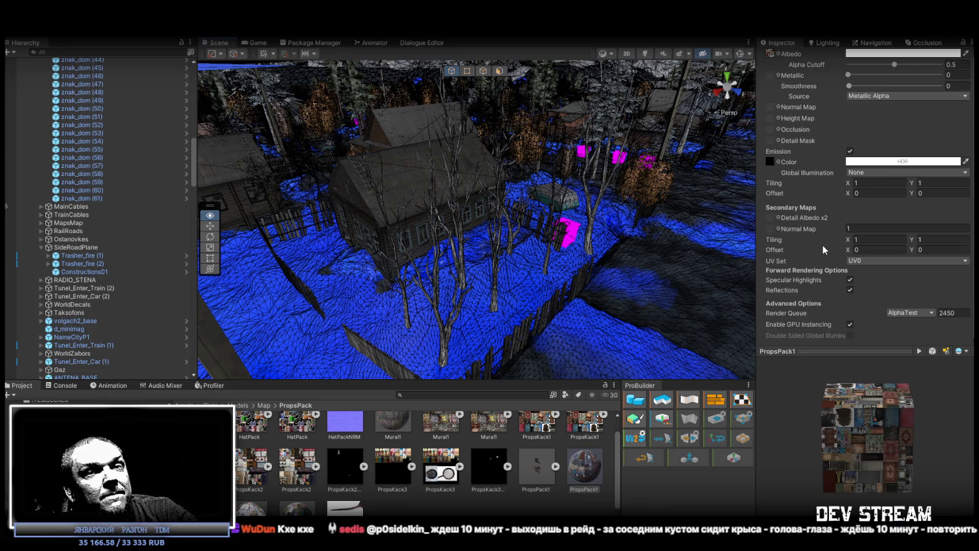
mouse_move(822, 245)
mouse_down()
mouse_move(669, 252)
mouse_move(615, 263)
mouse_move(616, 271)
mouse_up()
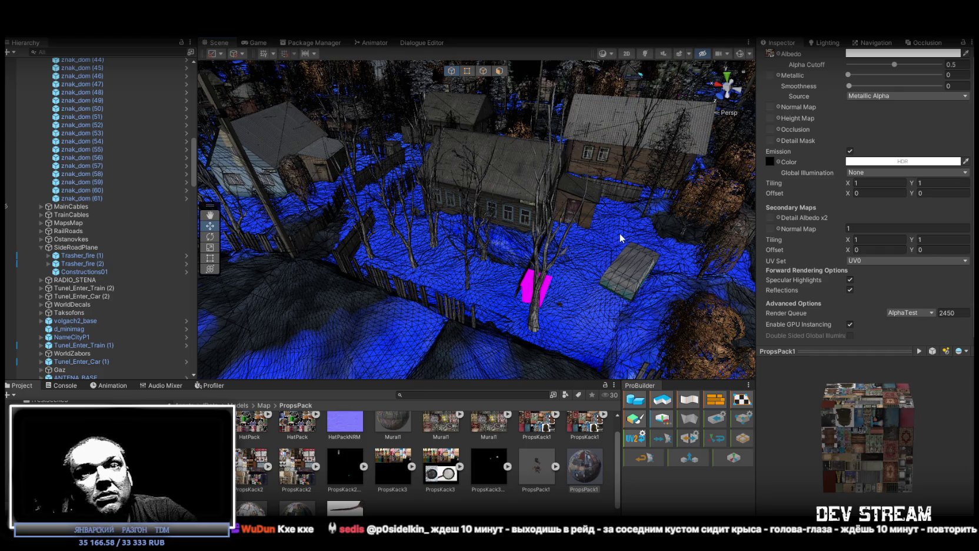
mouse_move(613, 247)
mouse_down()
mouse_move(514, 197)
mouse_move(530, 206)
mouse_move(592, 196)
mouse_move(559, 271)
mouse_move(602, 297)
mouse_move(670, 305)
mouse_move(712, 286)
mouse_move(657, 282)
mouse_move(532, 243)
mouse_move(191, 232)
mouse_up()
- Select the shed-wall sign and frame znak_dom (61), then znak_dom (60), from the Hierarchy
click(588, 212)
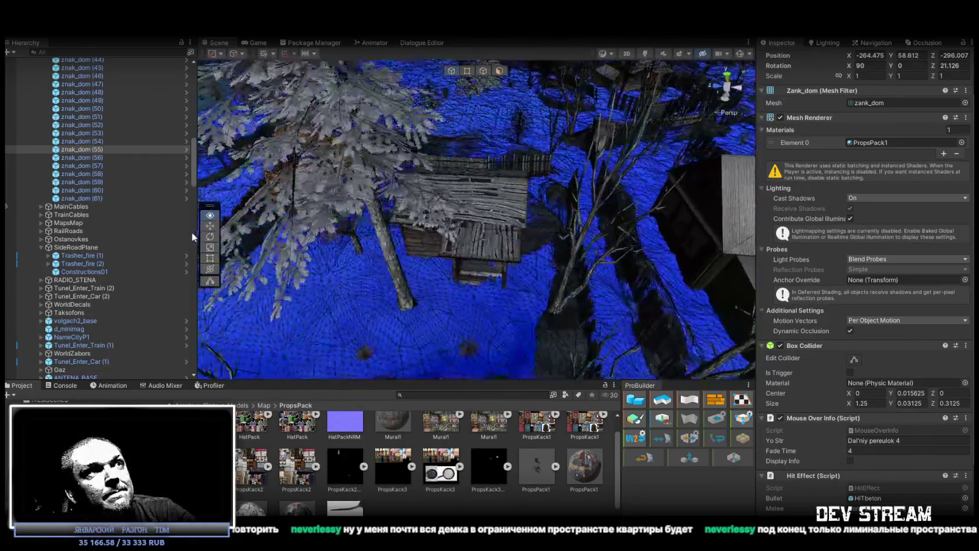
drag(163, 203, 318, 124)
double_click(122, 198)
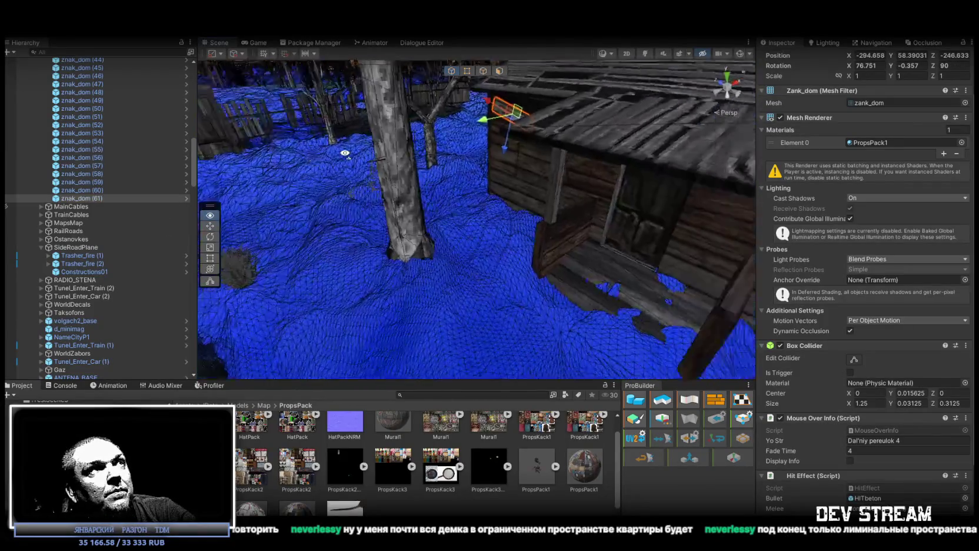
double_click(122, 190)
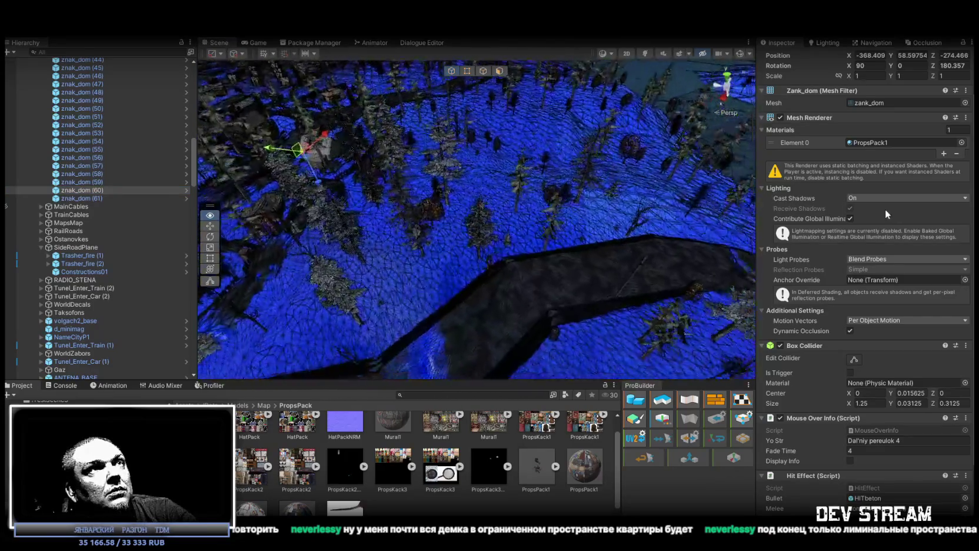
- Duplicate the sign as znak_dom (62) and drag it onto the building
mouse_move(936, 189)
mouse_down()
mouse_move(772, 216)
mouse_move(536, 151)
mouse_up()
key(ctrl+d)
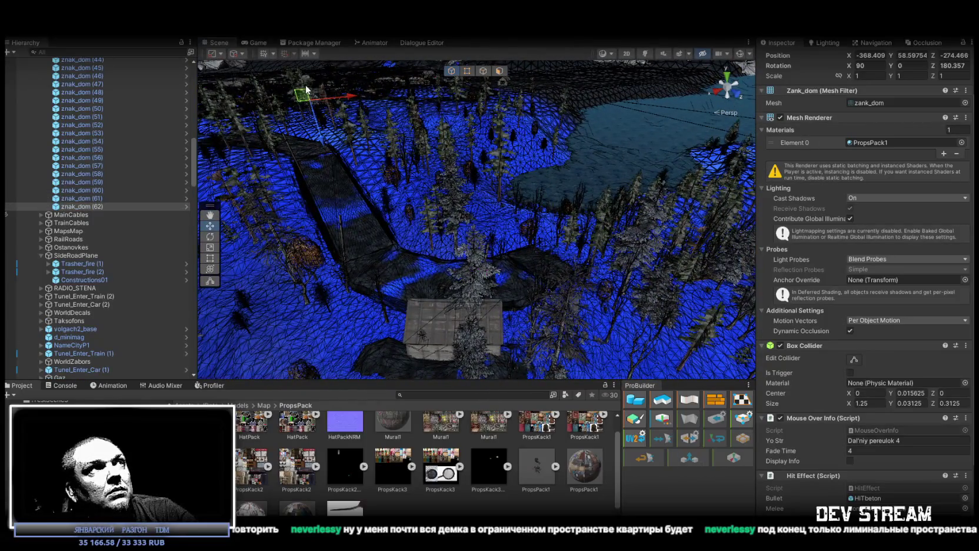
mouse_move(301, 94)
mouse_down()
mouse_move(436, 332)
mouse_move(449, 324)
mouse_move(434, 312)
mouse_move(500, 259)
mouse_up()
- Inspect the sign on the wall, then move it onto the house at lower left
mouse_move(814, 212)
mouse_down()
mouse_move(807, 182)
mouse_move(393, 248)
mouse_move(609, 173)
mouse_move(613, 181)
mouse_up()
drag(592, 178, 591, 180)
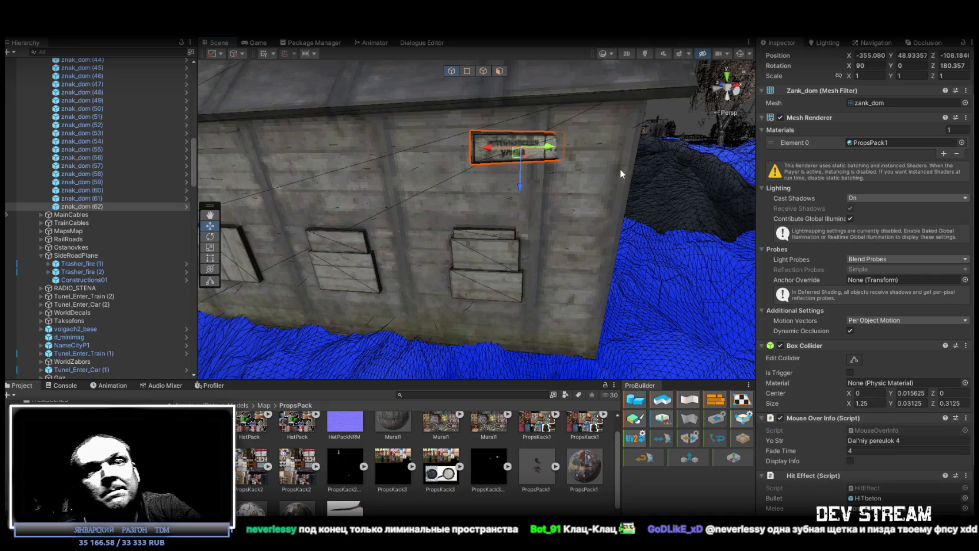
drag(583, 190, 602, 218)
scroll(589, 233, up, 3)
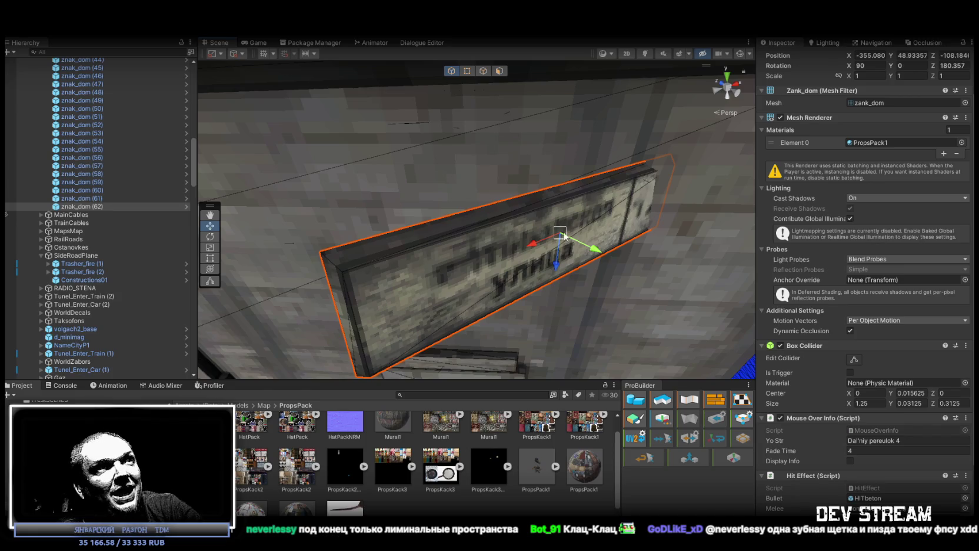
scroll(564, 236, down, 10)
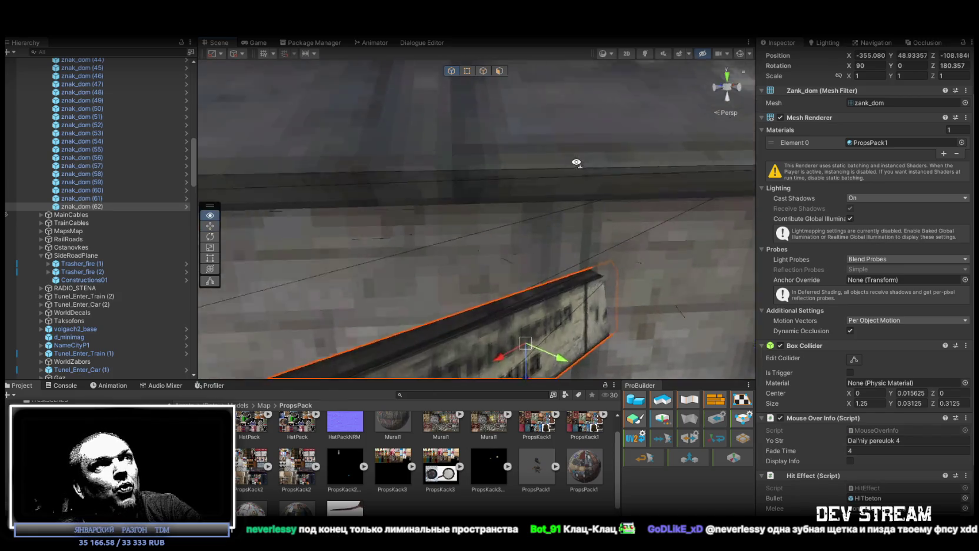
mouse_move(559, 238)
mouse_down()
mouse_move(545, 249)
mouse_move(443, 242)
mouse_move(437, 252)
mouse_move(486, 266)
mouse_move(634, 251)
mouse_up()
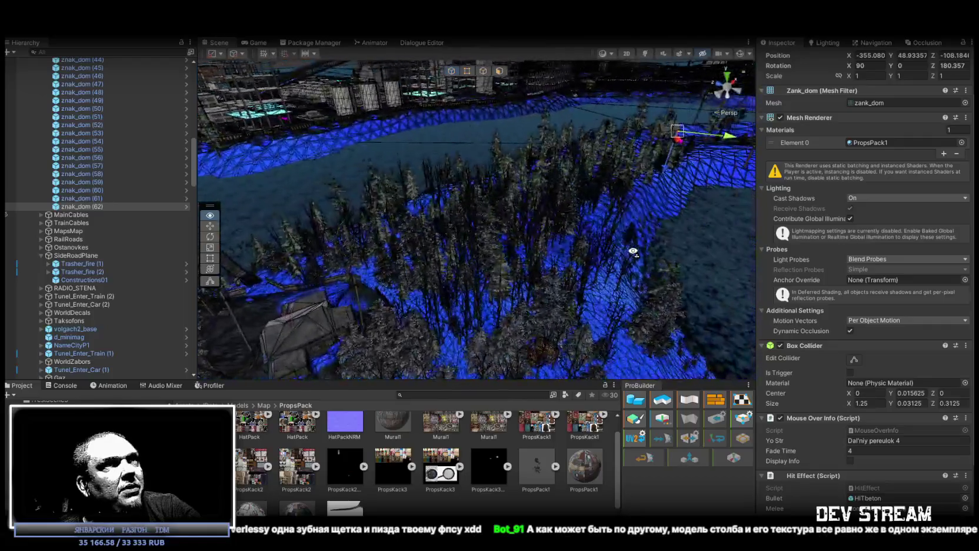
mouse_move(678, 139)
mouse_down()
mouse_move(273, 331)
mouse_move(336, 269)
mouse_move(109, 312)
mouse_move(35, 306)
mouse_move(937, 226)
mouse_move(918, 224)
mouse_up()
- Rotate znak_dom (62) to line up with the house wall and nudge it flush
mouse_move(784, 161)
mouse_down()
mouse_move(513, 133)
mouse_move(465, 259)
mouse_move(445, 284)
mouse_move(452, 266)
mouse_move(498, 331)
mouse_move(527, 254)
mouse_move(514, 246)
mouse_move(547, 240)
mouse_move(499, 234)
mouse_move(465, 202)
mouse_move(430, 202)
mouse_move(477, 256)
mouse_move(459, 271)
mouse_up()
key(e)
scroll(498, 235, down, 3)
key(w)
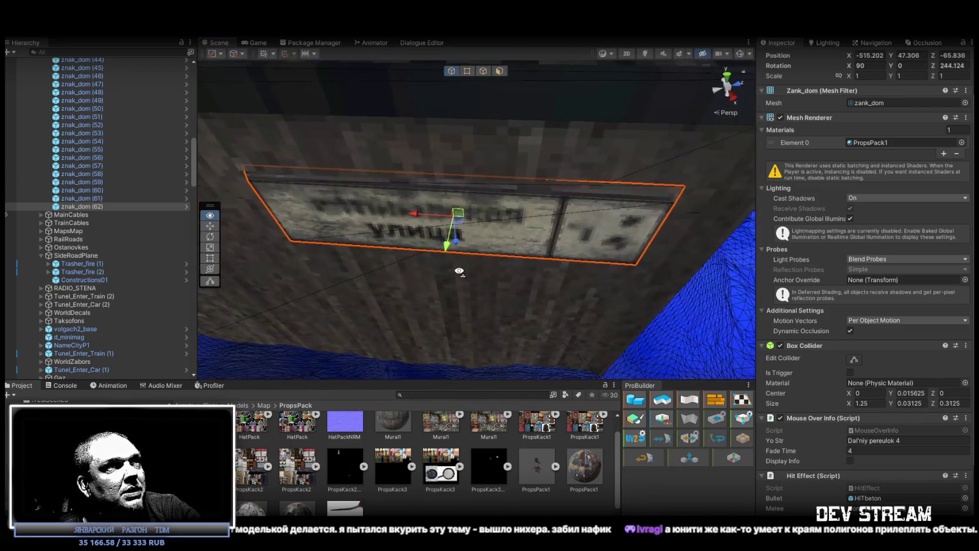
mouse_move(451, 223)
mouse_down()
mouse_move(468, 241)
mouse_move(449, 218)
mouse_move(605, 194)
mouse_move(412, 188)
mouse_up()
- Tilt the sign slightly to match the wall, then select znak_dom (61) in the Hierarchy
key(e)
mouse_move(412, 187)
mouse_down()
mouse_move(545, 191)
mouse_move(529, 227)
mouse_move(615, 188)
mouse_move(957, 273)
mouse_move(394, 292)
mouse_up()
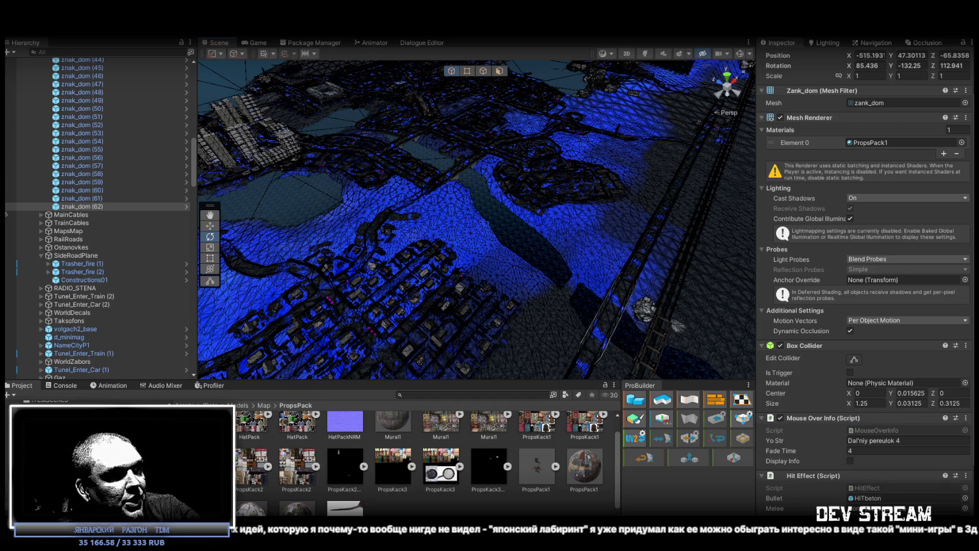
mouse_move(592, 216)
mouse_down()
mouse_move(493, 189)
mouse_move(520, 183)
mouse_move(523, 143)
mouse_move(364, 136)
mouse_up()
click(79, 198)
- Duplicate znak_dom (62) as znak_dom (63) and move it toward the concrete building
double_click(81, 207)
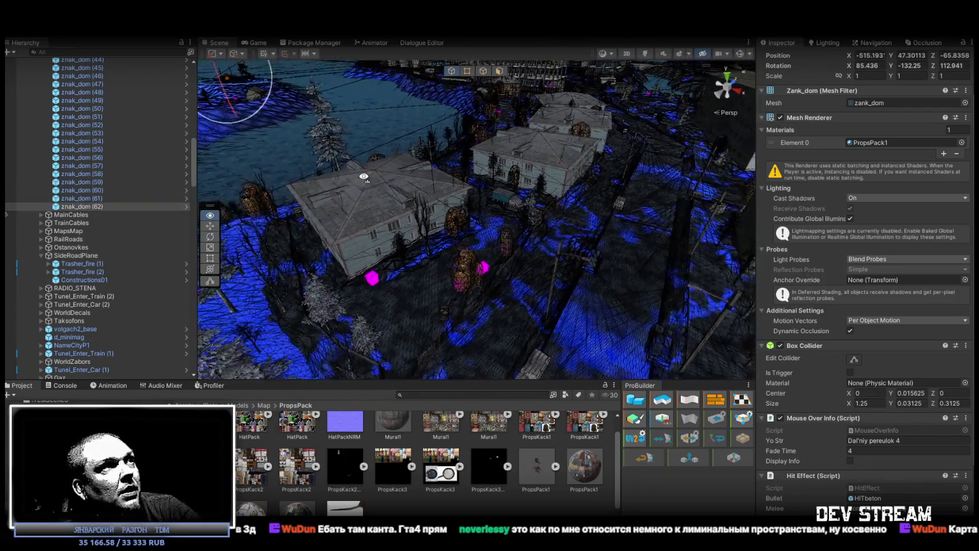
key(ctrl+d)
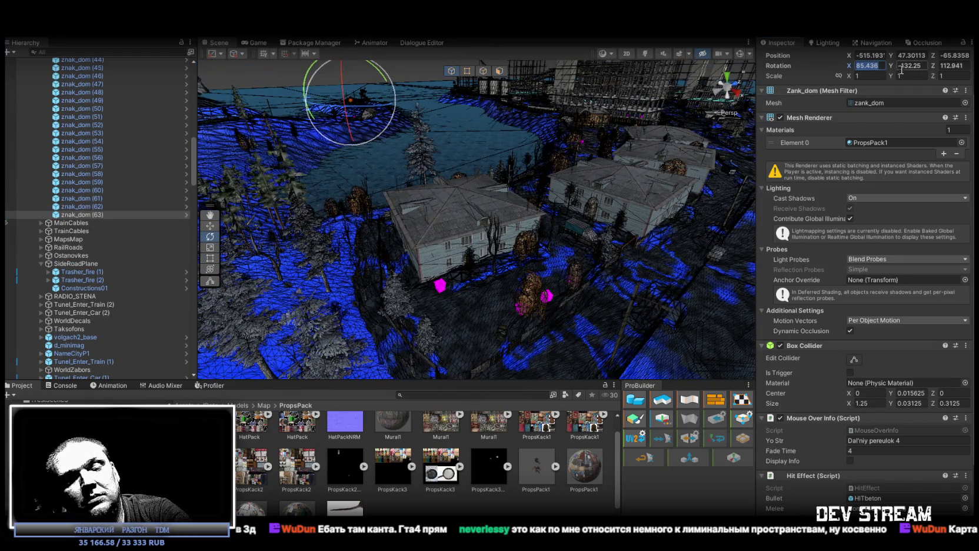
drag(547, 150, 556, 146)
key(w)
mouse_move(394, 110)
mouse_down()
mouse_move(406, 172)
mouse_move(501, 291)
mouse_move(437, 286)
mouse_up()
- Rotate znak_dom (63) to the wall's angle, then slide and lower it into place
drag(465, 254, 483, 289)
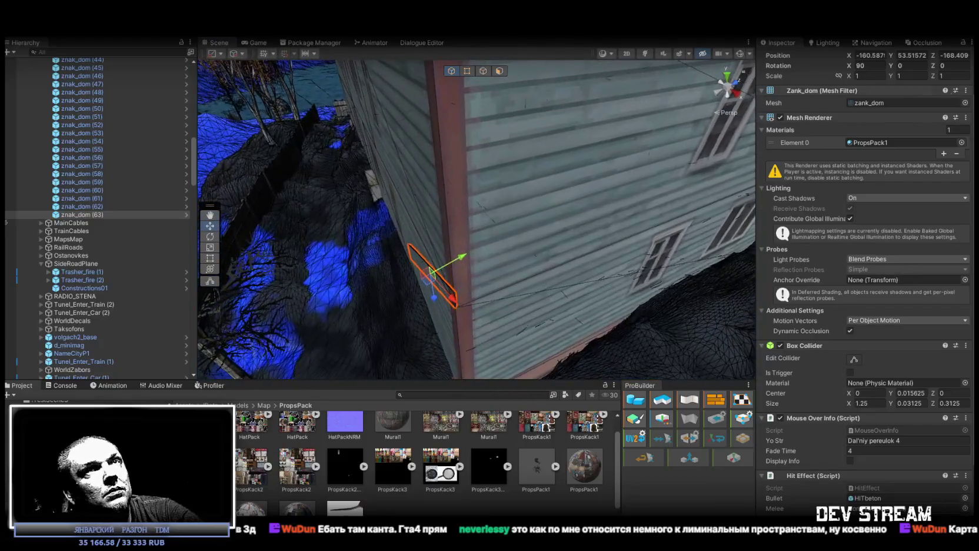
scroll(936, 178, up, 2)
key(e)
mouse_move(432, 223)
mouse_down()
mouse_move(280, 243)
mouse_move(517, 138)
mouse_up()
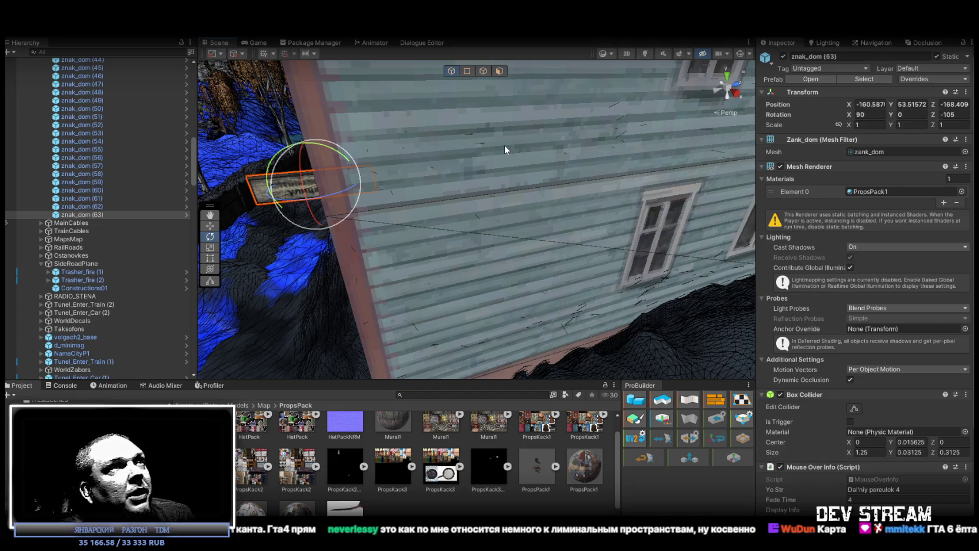
mouse_move(504, 144)
mouse_down()
mouse_move(518, 152)
mouse_move(460, 148)
mouse_move(495, 159)
mouse_move(390, 187)
mouse_move(383, 228)
mouse_move(512, 223)
mouse_move(484, 239)
mouse_move(481, 197)
mouse_move(577, 254)
mouse_move(676, 241)
mouse_move(568, 232)
mouse_move(630, 227)
mouse_move(505, 196)
mouse_move(437, 147)
mouse_up()
scroll(465, 162, up, 3)
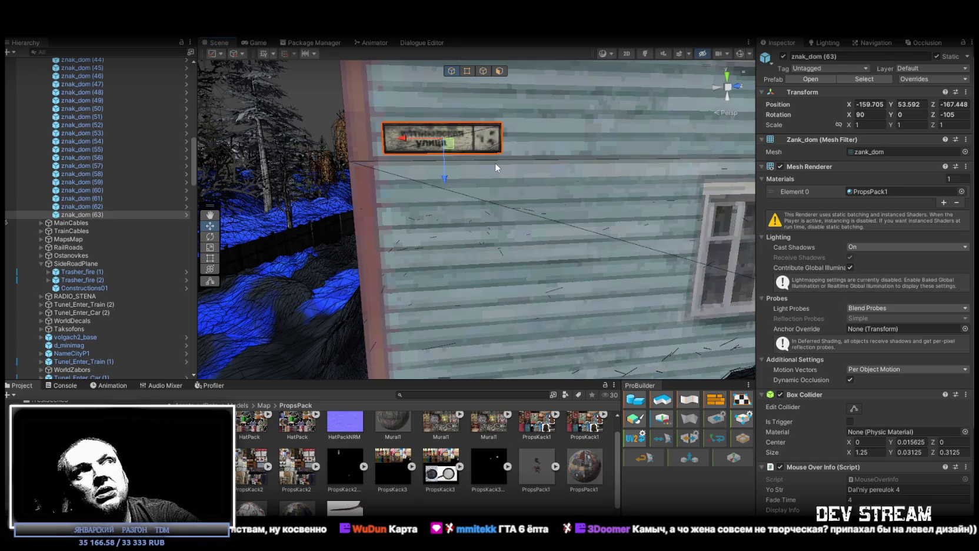
drag(450, 148, 453, 148)
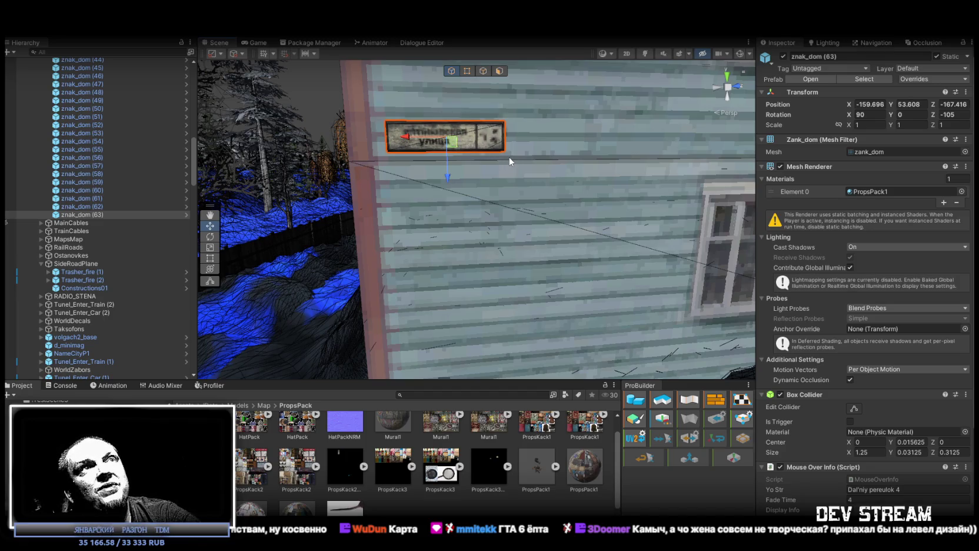
mouse_move(508, 156)
mouse_down()
mouse_move(503, 166)
mouse_move(530, 150)
mouse_move(515, 156)
mouse_move(515, 199)
mouse_move(487, 168)
mouse_up()
drag(520, 198, 522, 216)
mouse_move(589, 182)
mouse_down()
mouse_move(614, 177)
mouse_move(737, 236)
mouse_move(658, 227)
mouse_up()
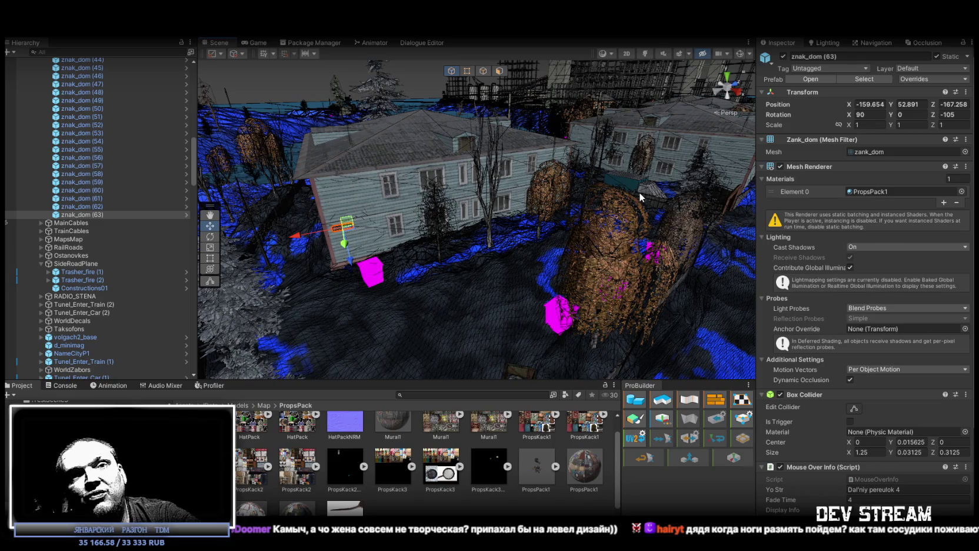
- Duplicate znak_dom (63) as znak_dom (64) and move it to X -143.45, Y 52.89, Z -126.98
mouse_move(497, 225)
mouse_down()
mouse_move(760, 251)
mouse_move(562, 256)
mouse_move(601, 273)
mouse_move(348, 270)
mouse_up()
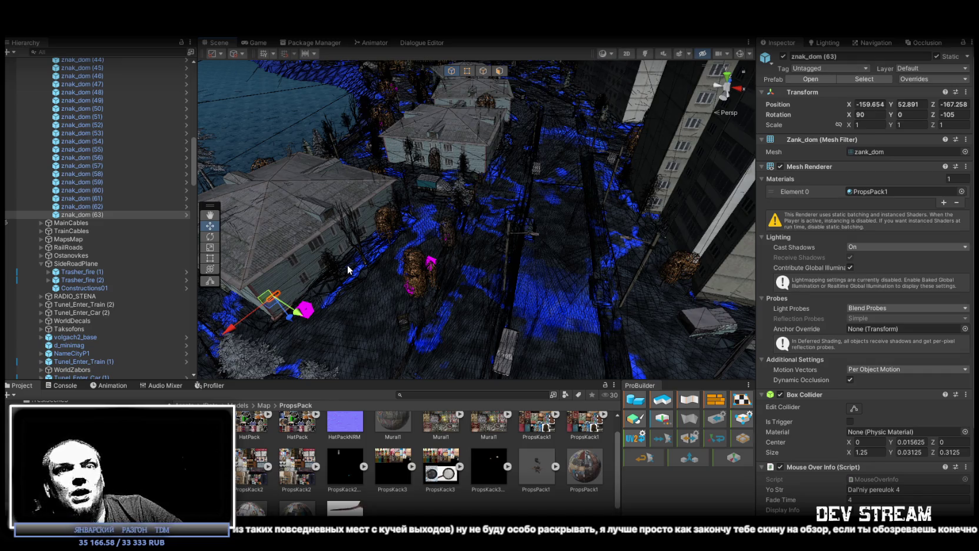
mouse_move(366, 266)
mouse_down()
mouse_move(360, 221)
mouse_move(289, 236)
mouse_up()
click(87, 216)
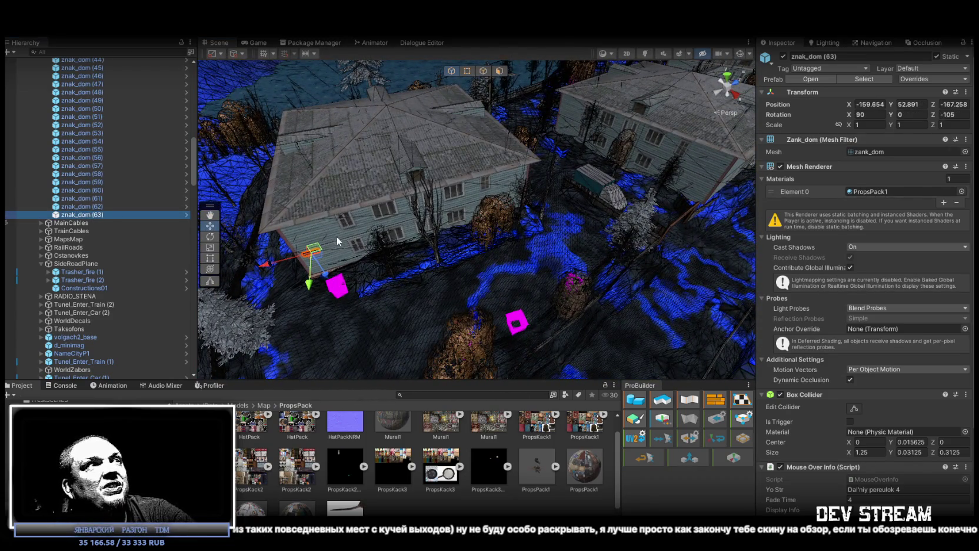
key(f)
key(ctrl+d)
mouse_move(304, 264)
mouse_down()
mouse_move(588, 215)
mouse_move(638, 165)
mouse_up()
key(f)
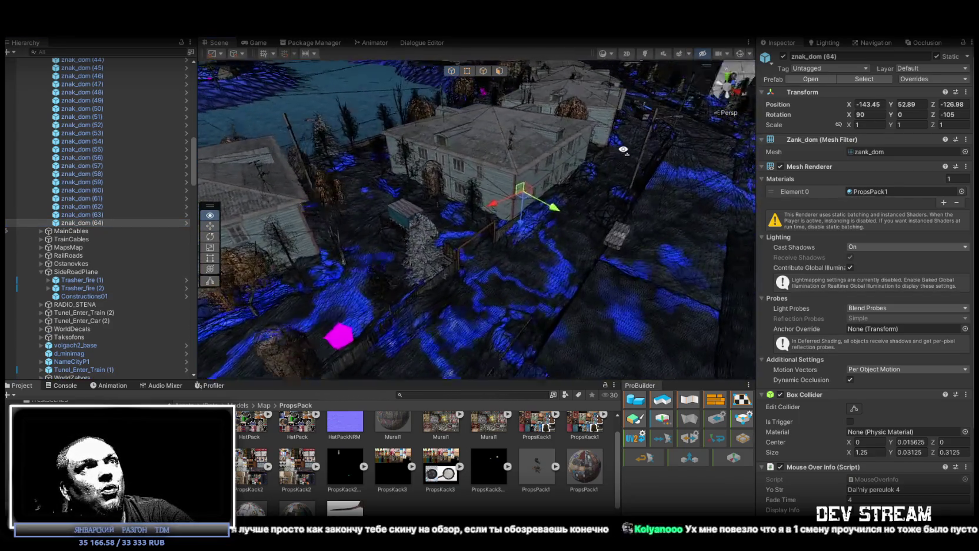
- Turn znak_dom (64) to face out from the wall (Z about -90), nudging it flush and higher
mouse_move(521, 157)
mouse_down()
mouse_move(562, 206)
mouse_move(580, 177)
mouse_move(570, 154)
mouse_move(536, 217)
mouse_move(480, 214)
mouse_move(434, 250)
mouse_up()
mouse_move(494, 238)
mouse_down()
mouse_move(503, 207)
mouse_move(471, 236)
mouse_move(453, 176)
mouse_move(439, 235)
mouse_move(420, 234)
mouse_up()
key(e)
mouse_move(419, 233)
mouse_down()
mouse_move(460, 205)
mouse_move(434, 252)
mouse_move(445, 269)
mouse_up()
key(w)
drag(480, 224, 482, 195)
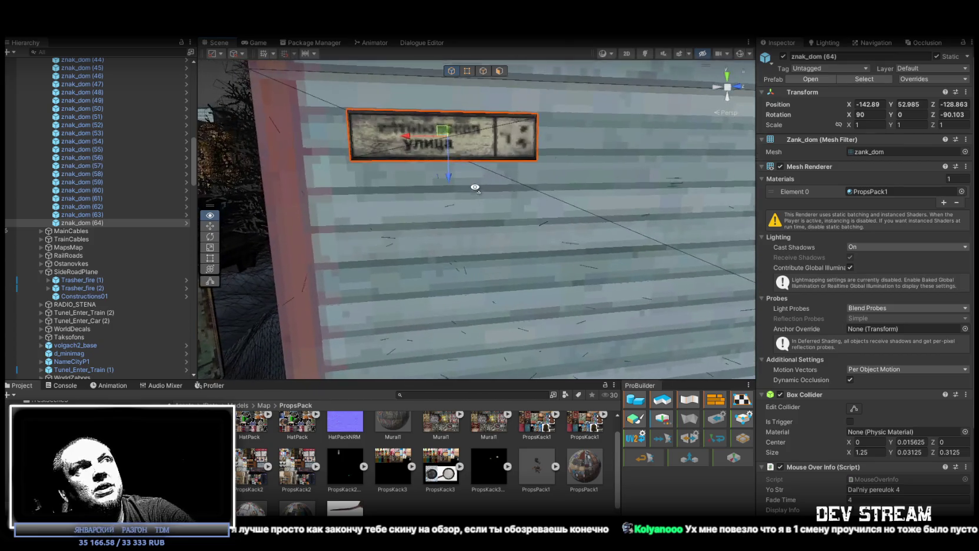
drag(446, 152, 445, 121)
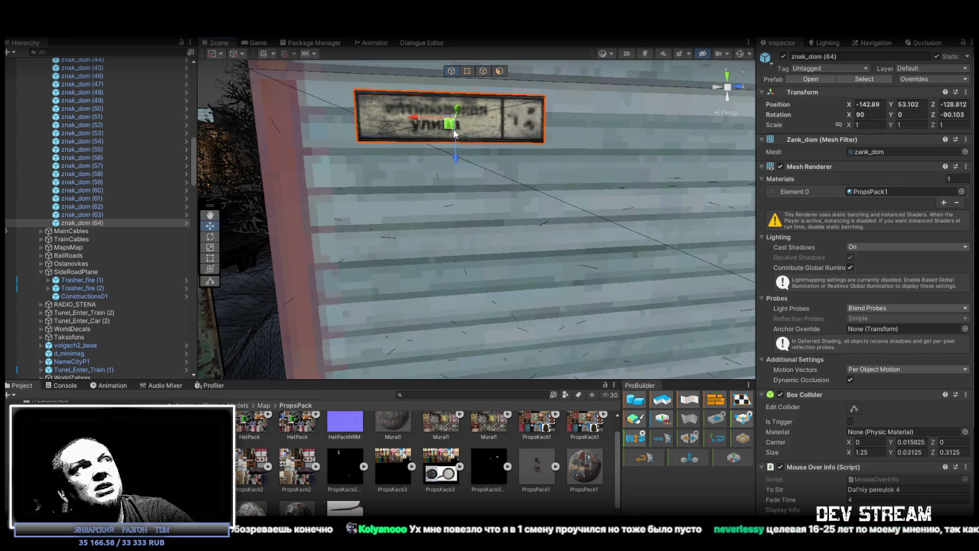
scroll(585, 197, down, 5)
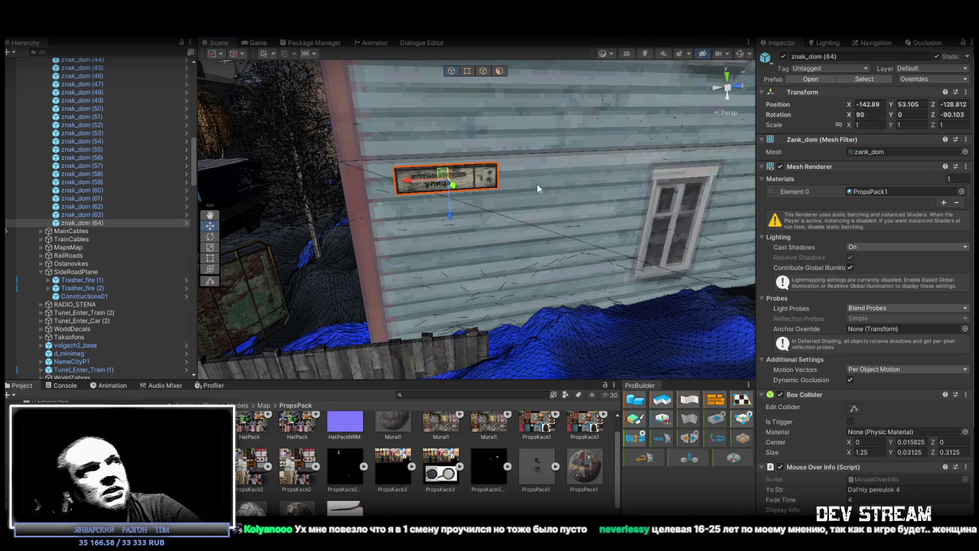
- Slide the sign further along the wall, then duplicate it as znak_dom (65) onto another wall
mouse_move(406, 180)
mouse_down()
mouse_move(394, 182)
mouse_move(573, 201)
mouse_up()
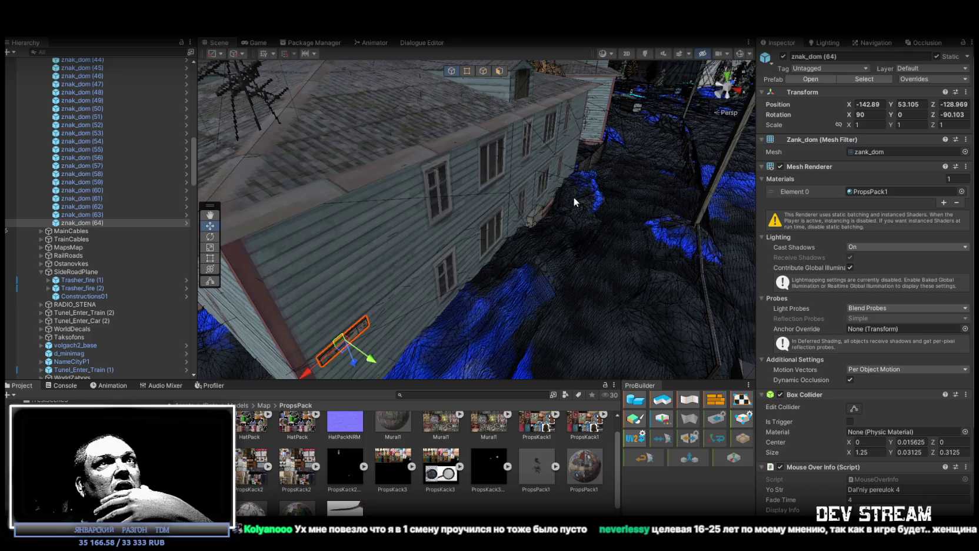
mouse_move(605, 211)
mouse_down()
mouse_move(328, 252)
mouse_move(253, 248)
mouse_move(324, 255)
mouse_up()
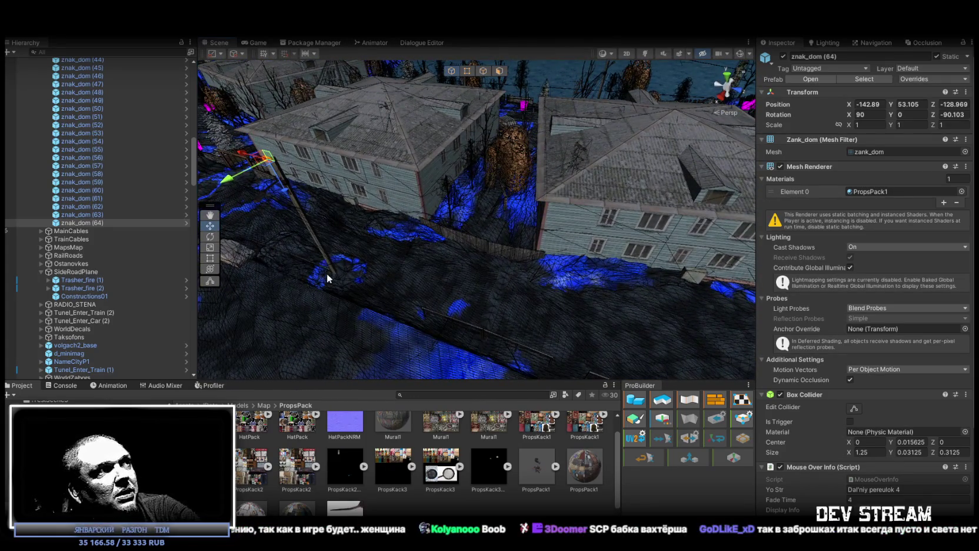
key(ctrl+d)
mouse_move(268, 155)
mouse_down()
mouse_move(415, 250)
mouse_move(559, 253)
mouse_move(582, 251)
mouse_move(599, 226)
mouse_move(592, 233)
mouse_up()
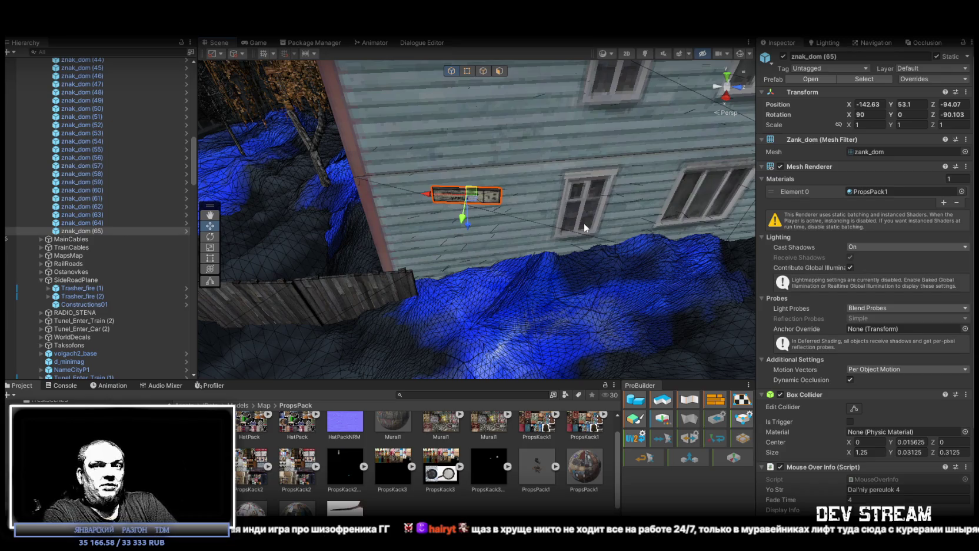
- Orbit in closer to the new znak_dom (65) sign on the plank wall
mouse_move(583, 223)
mouse_down()
mouse_move(526, 201)
mouse_move(396, 190)
mouse_move(440, 266)
mouse_move(421, 260)
mouse_up()
- Rotate znak_dom (65) to Z -77.785, settle it on the wall, and duplicate it as znak_dom (66)
key(e)
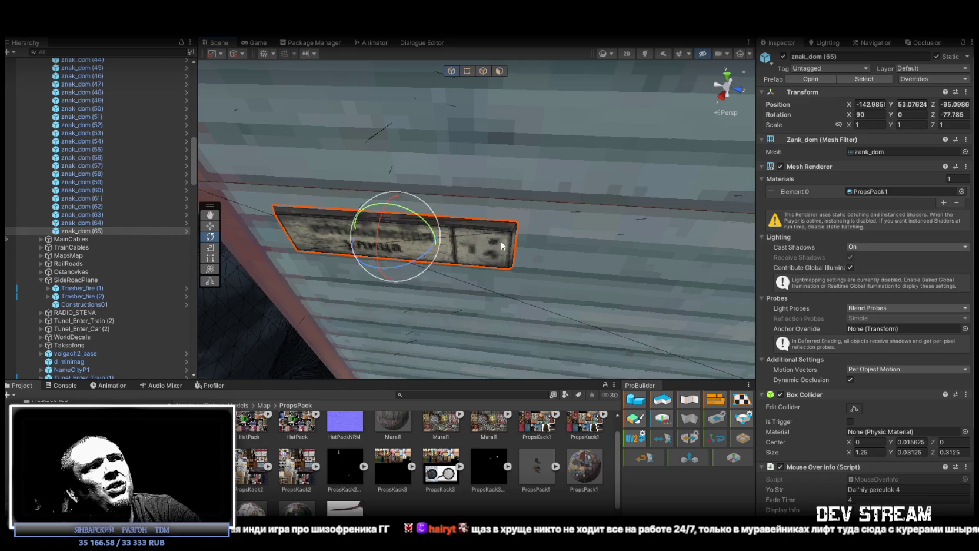
mouse_move(501, 241)
mouse_down()
mouse_move(535, 175)
mouse_move(578, 146)
mouse_move(509, 150)
mouse_up()
key(w)
mouse_move(449, 145)
mouse_down()
mouse_move(463, 167)
mouse_move(423, 164)
mouse_up()
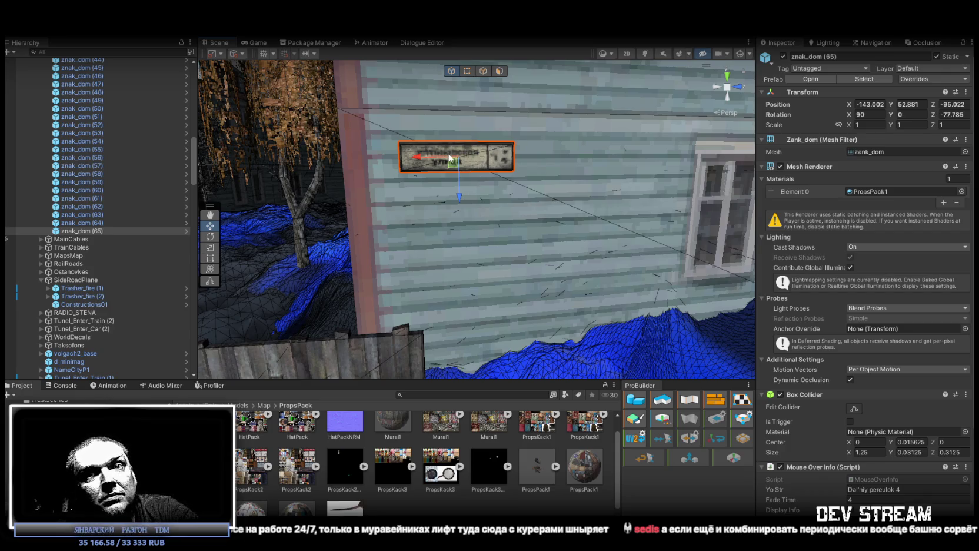
drag(450, 158, 492, 190)
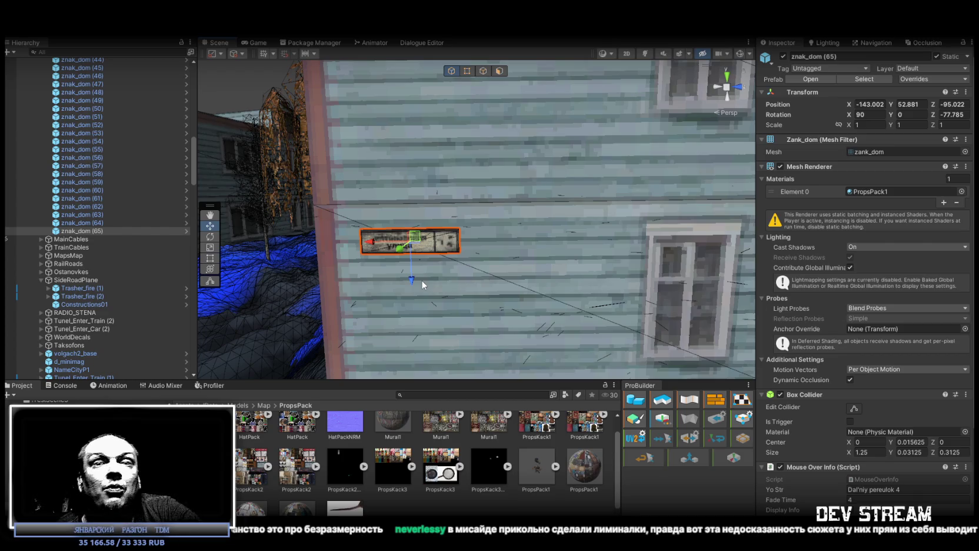
mouse_move(421, 279)
mouse_down()
mouse_move(420, 270)
mouse_move(604, 287)
mouse_move(364, 348)
mouse_move(342, 273)
mouse_up()
key(ctrl+d)
- Move the znak_dom (66) copy onto another house wall and rotate it to 83.68, -32, -90
mouse_move(293, 196)
mouse_down()
mouse_move(499, 323)
mouse_move(478, 328)
mouse_move(524, 293)
mouse_move(465, 278)
mouse_up()
scroll(495, 291, down, 5)
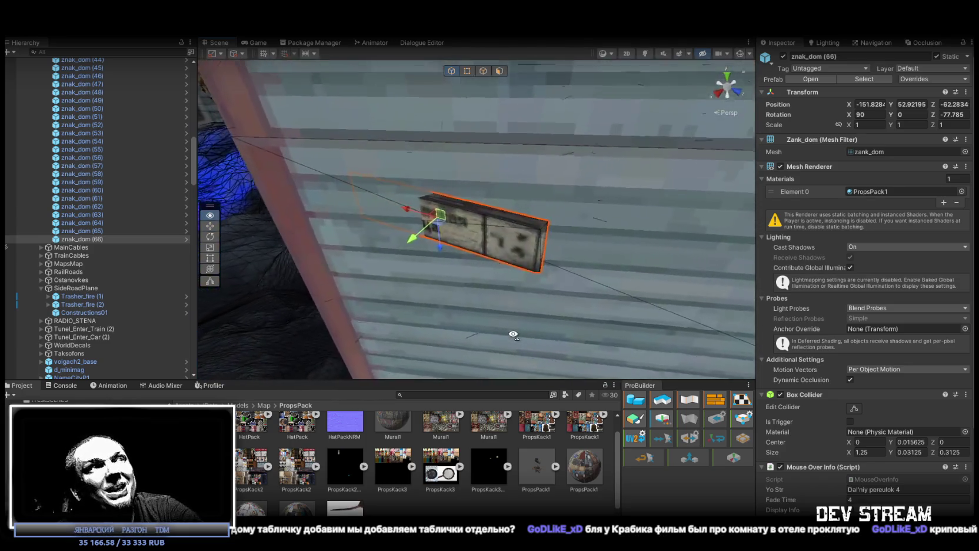
key(e)
mouse_move(471, 251)
mouse_down()
mouse_move(466, 243)
mouse_move(477, 242)
mouse_up()
mouse_move(629, 254)
mouse_down()
mouse_move(501, 239)
mouse_move(487, 249)
mouse_move(585, 250)
mouse_up()
scroll(487, 249, down, 5)
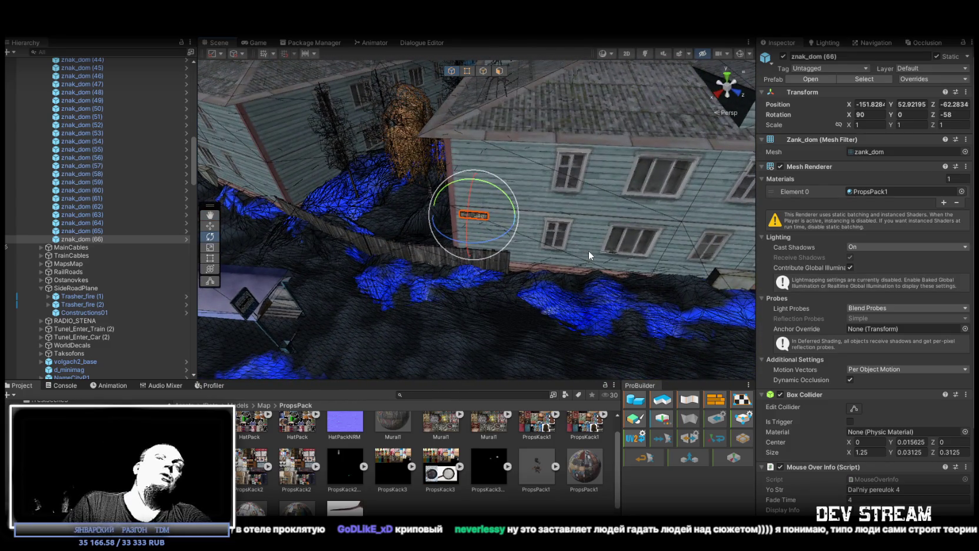
scroll(592, 251, up, 5)
drag(591, 250, 492, 193)
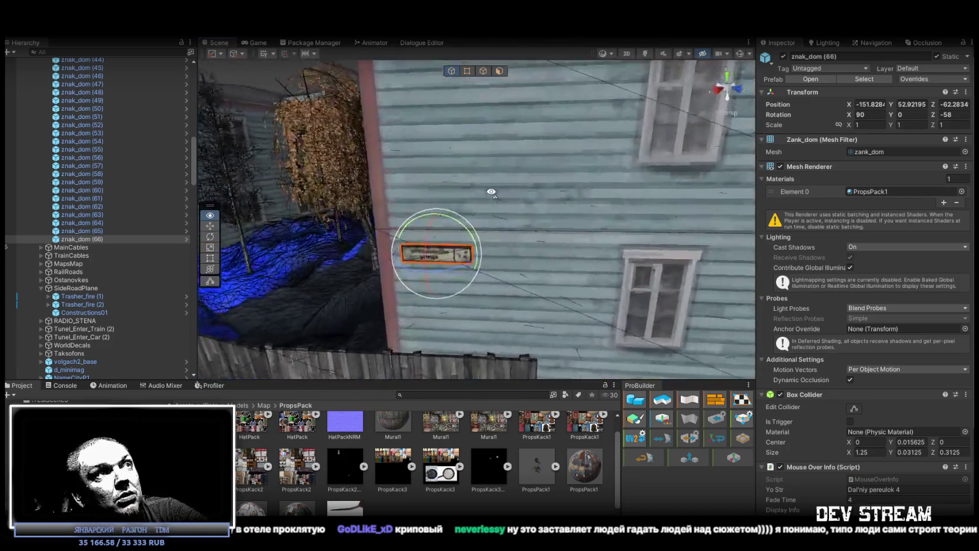
mouse_move(466, 231)
mouse_down()
mouse_move(454, 242)
mouse_move(438, 239)
mouse_up()
key(w)
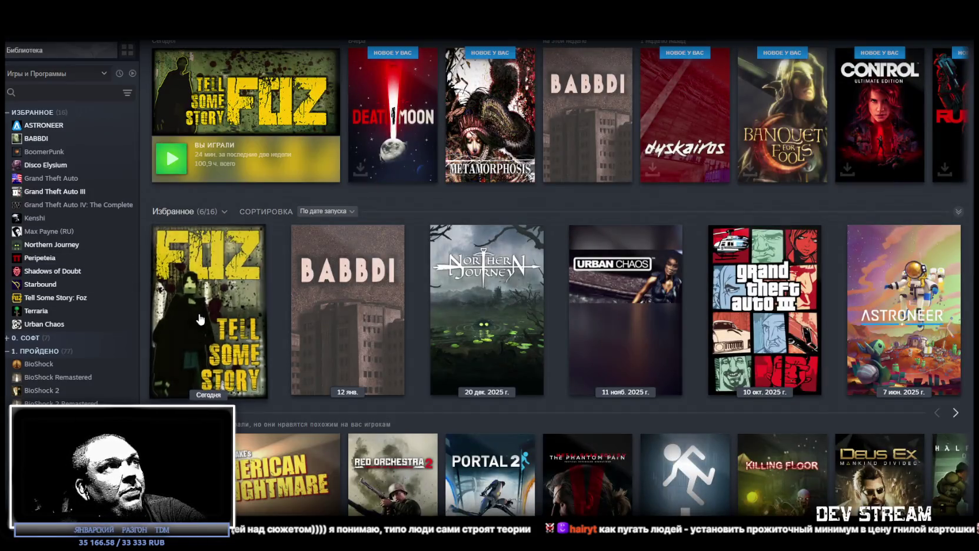
click(201, 319)
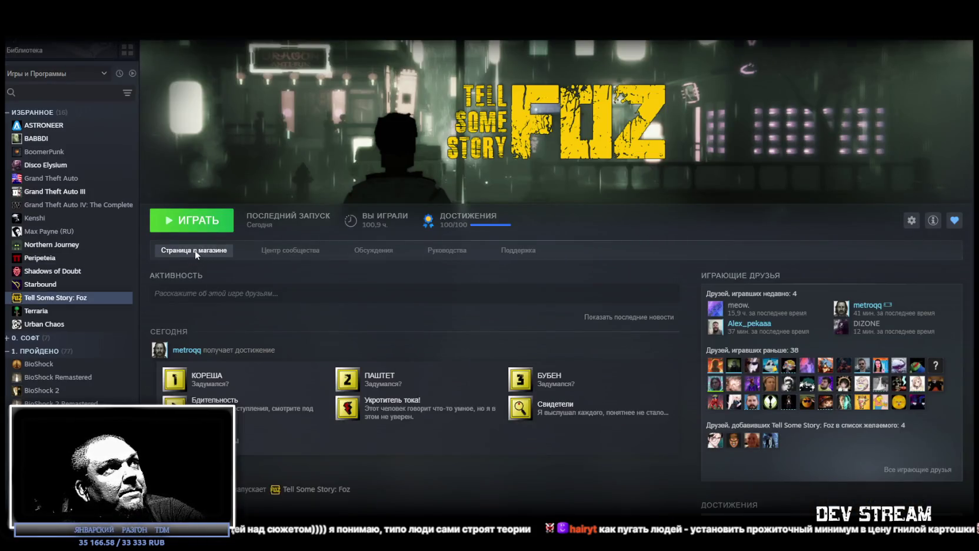
click(195, 250)
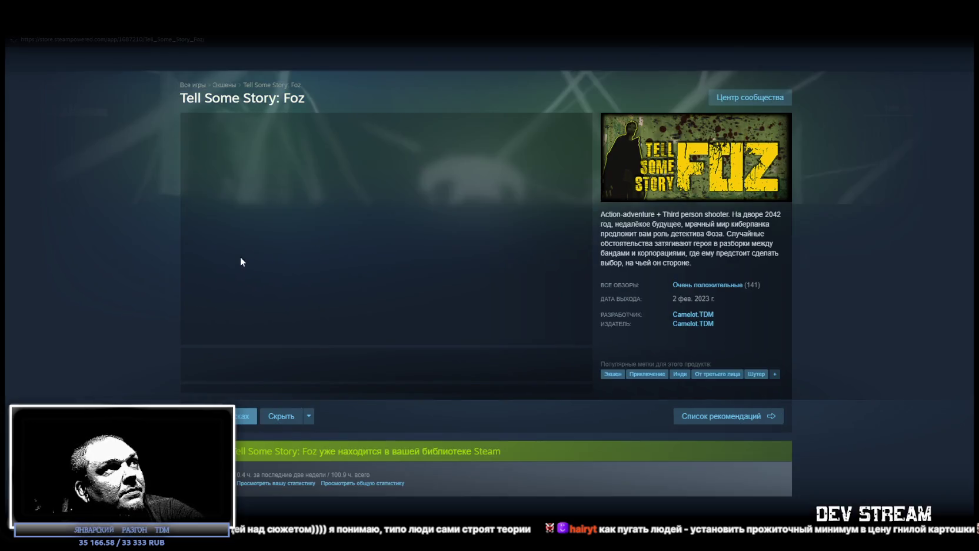
click(667, 274)
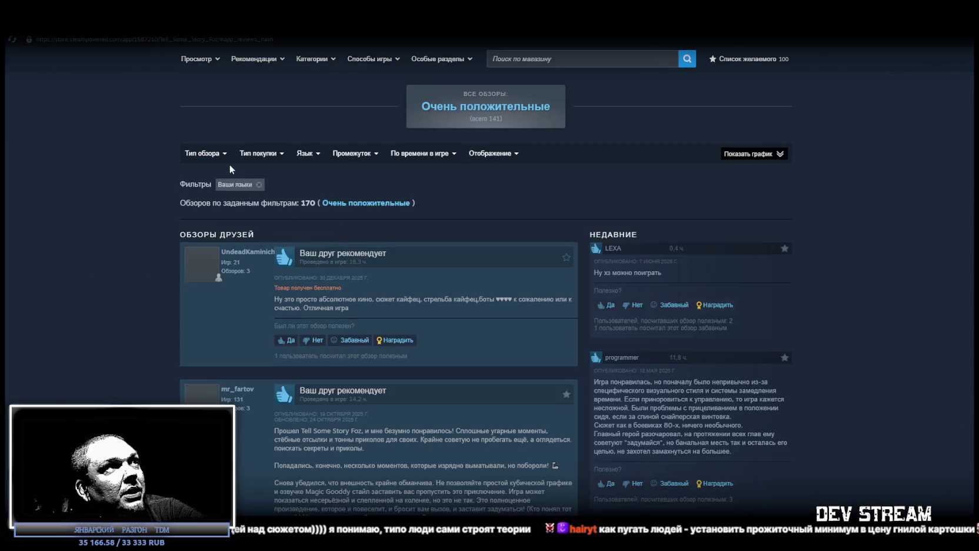
click(259, 184)
mouse_move(222, 159)
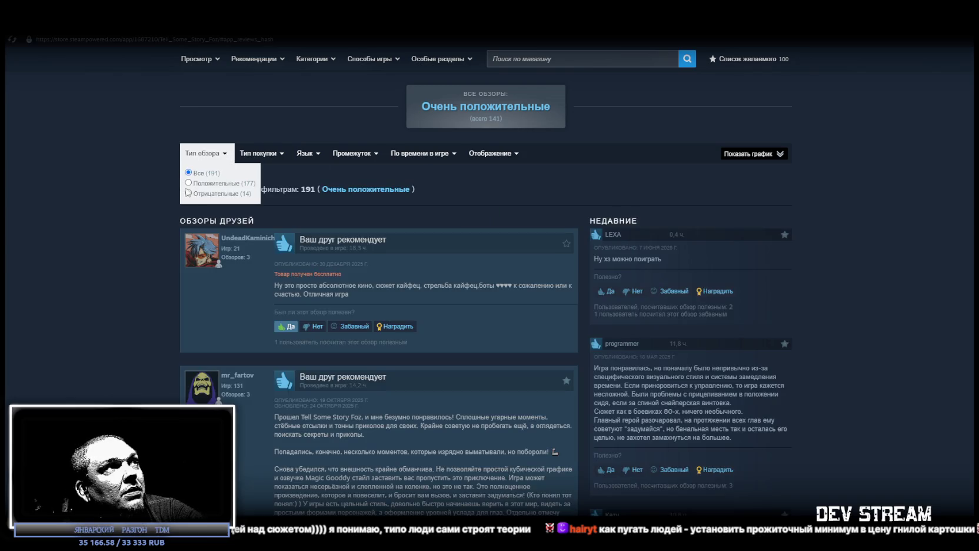
click(188, 192)
scroll(381, 365, down, 10)
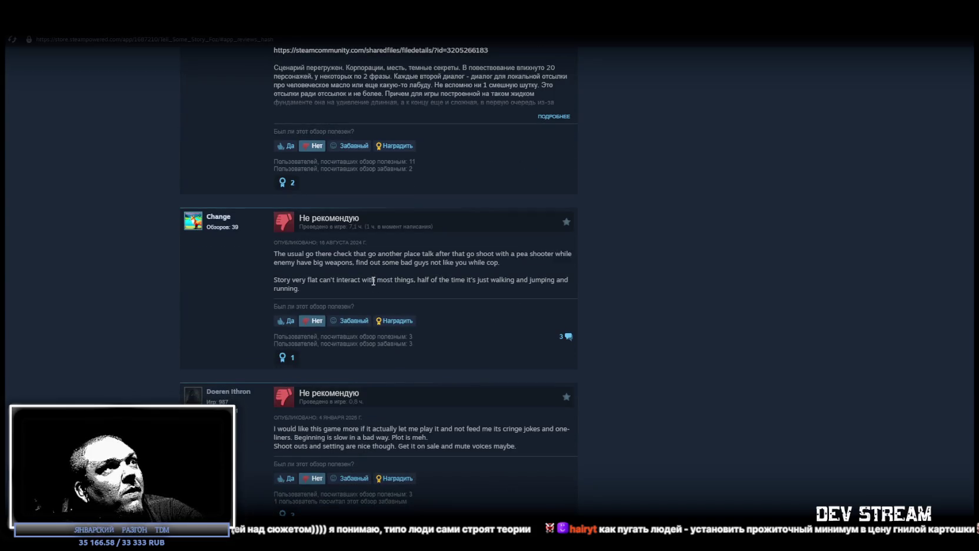
scroll(372, 285, down, 7)
scroll(370, 289, up, 1)
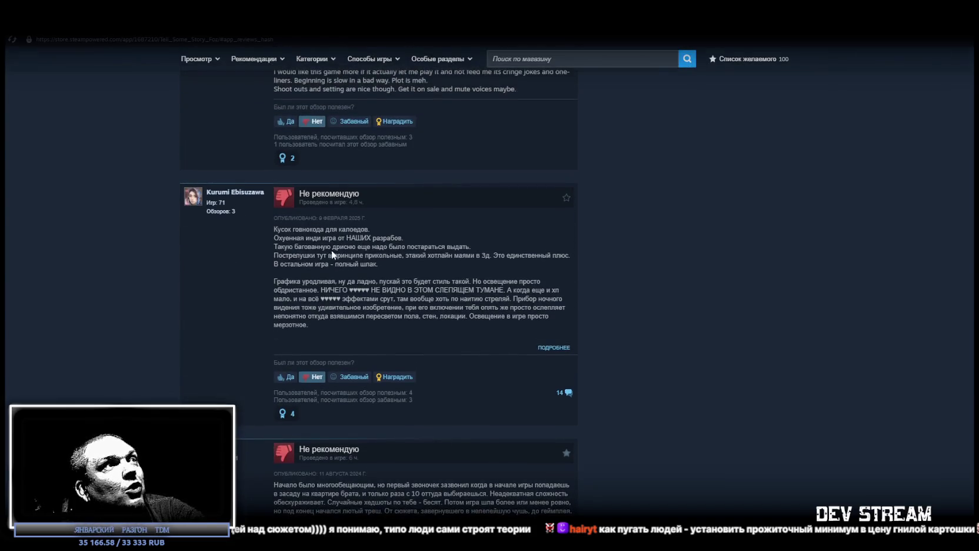
drag(273, 229, 366, 229)
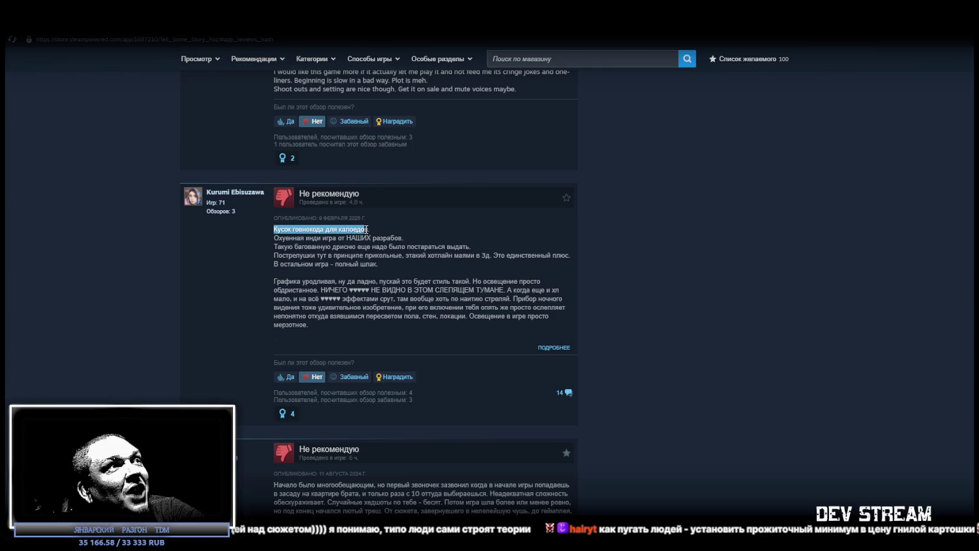
drag(279, 238, 394, 240)
drag(288, 248, 463, 246)
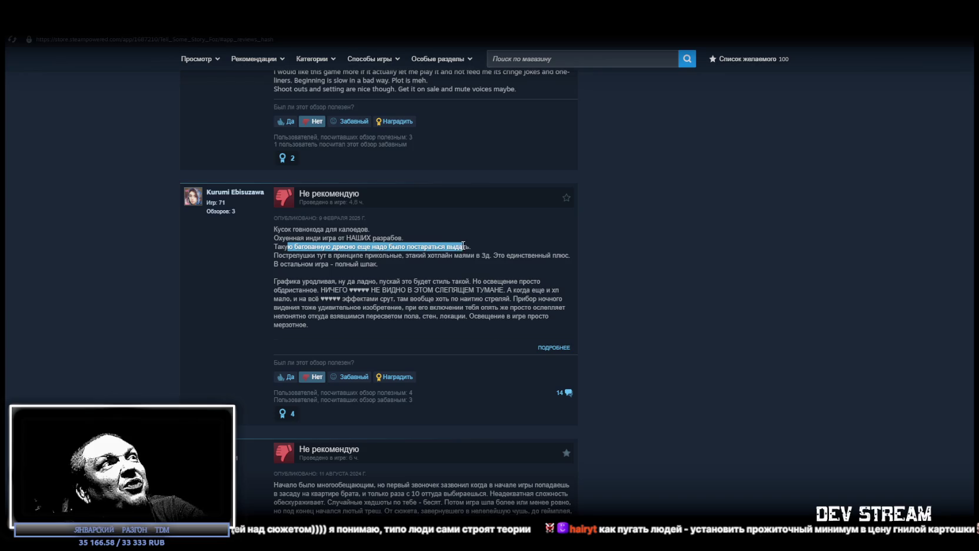
drag(278, 255, 539, 252)
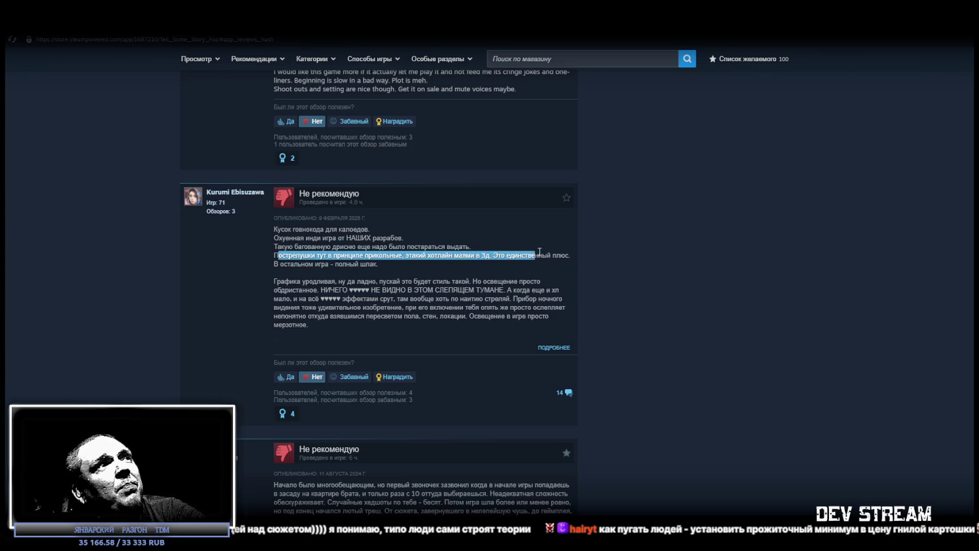
drag(279, 264, 360, 273)
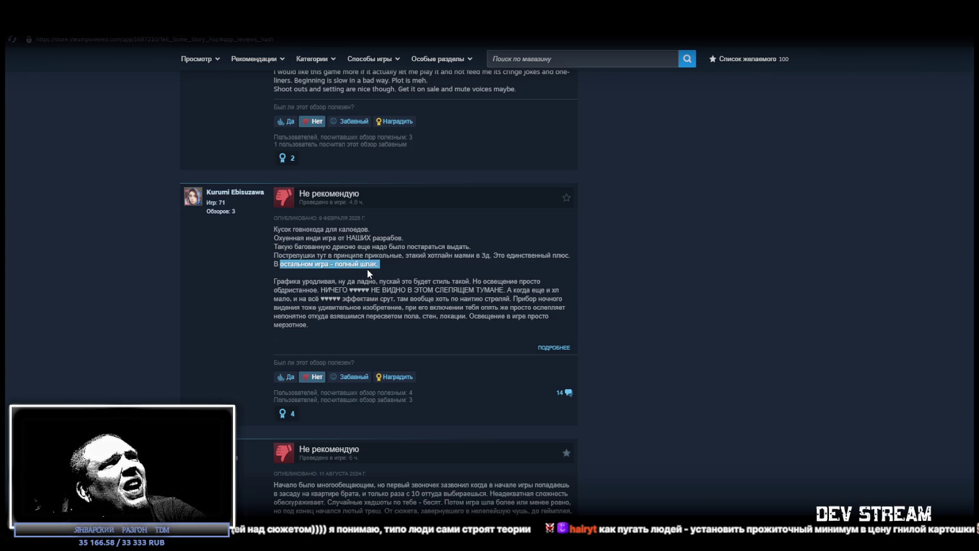
drag(281, 281, 454, 278)
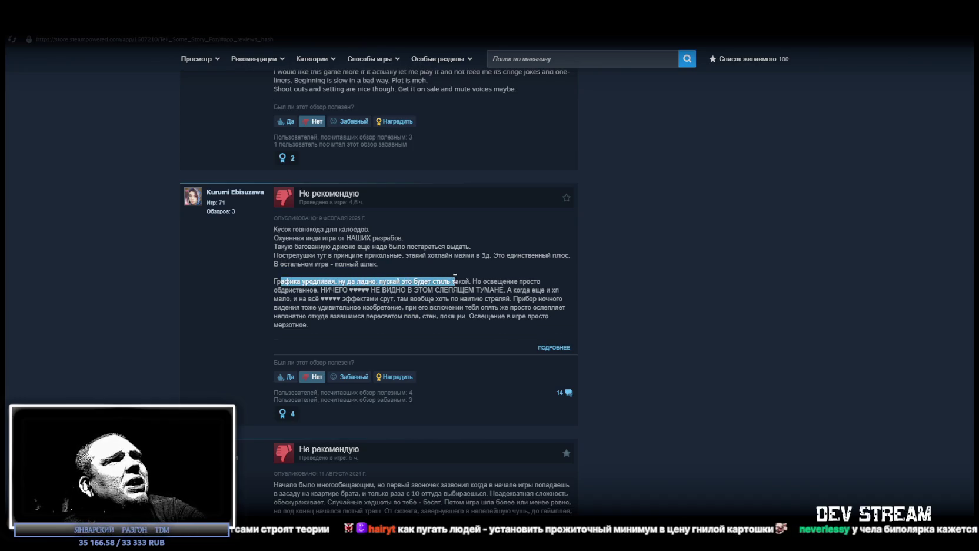
drag(281, 289, 306, 298)
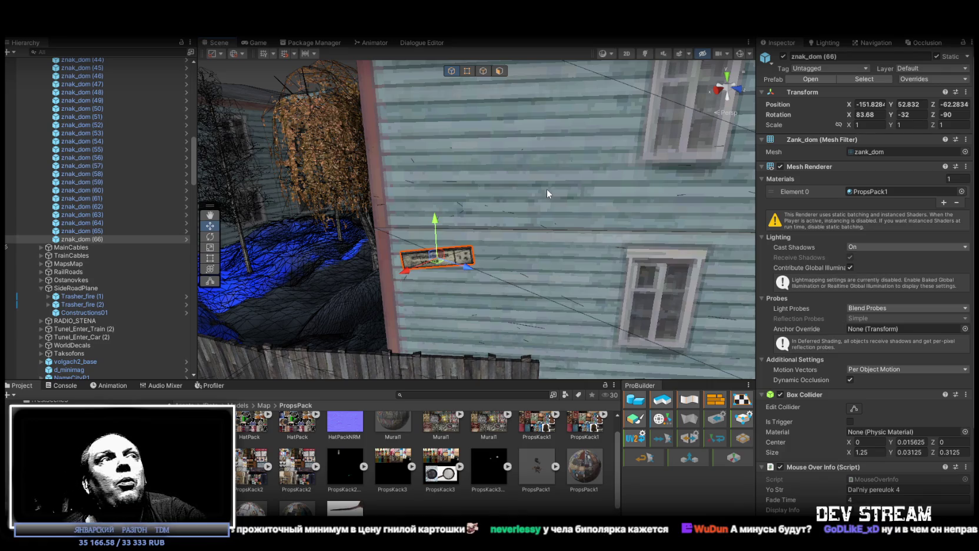
- Tilt znak_dom (66) to X 88.318 and nudge it onto the wall at X -151.898, Y 52.859, Z -62.172
mouse_move(518, 197)
mouse_down()
mouse_move(513, 182)
mouse_move(513, 201)
mouse_up()
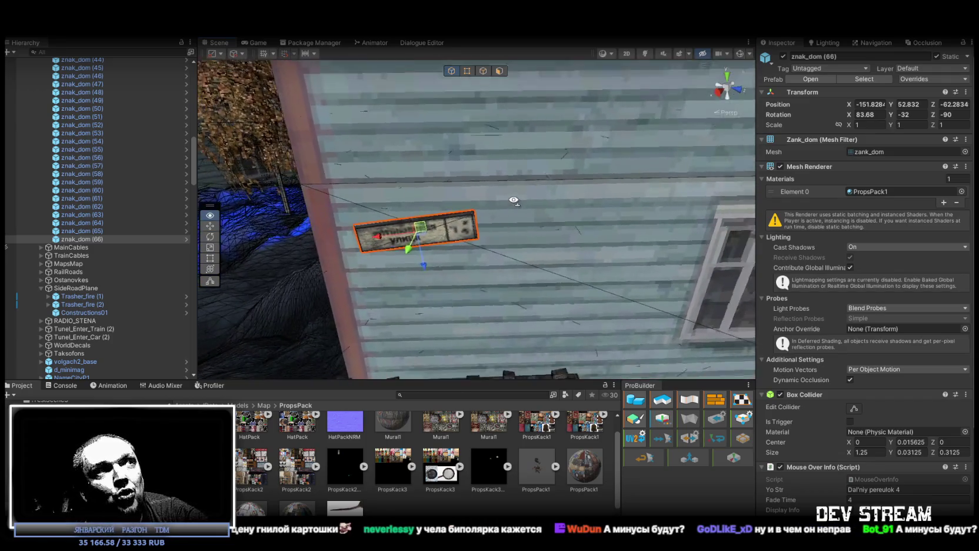
key(e)
drag(437, 199, 441, 204)
key(w)
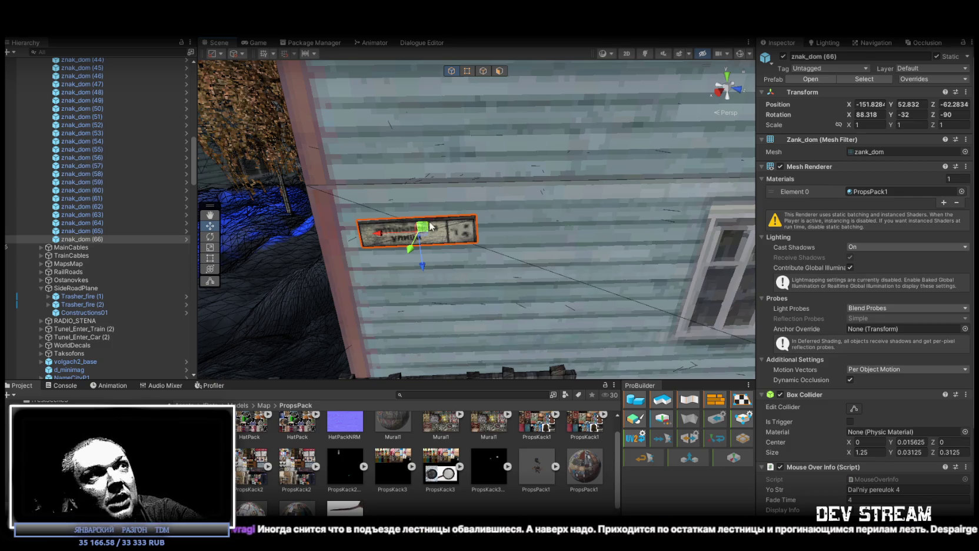
drag(426, 228, 594, 196)
scroll(438, 225, down, 3)
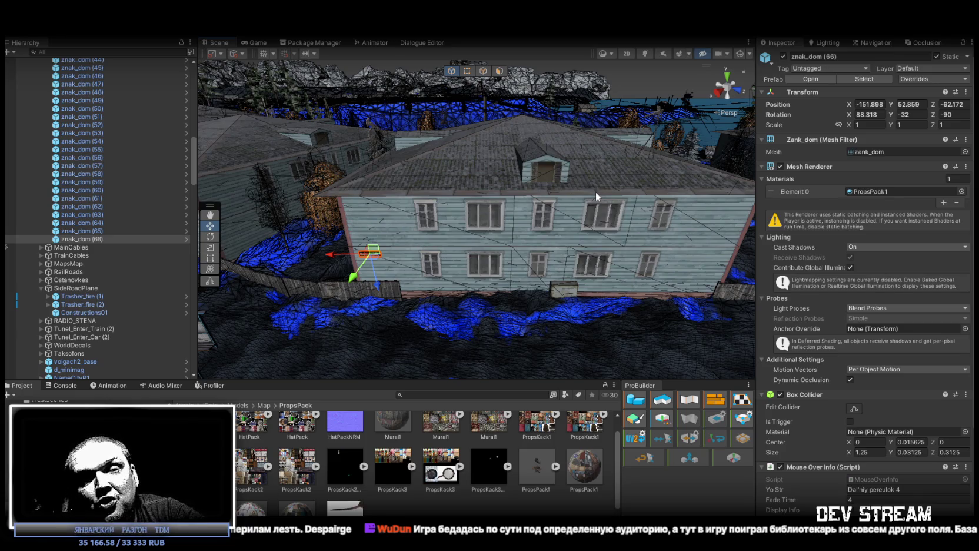
mouse_move(630, 224)
mouse_down()
mouse_move(701, 221)
mouse_move(546, 257)
mouse_move(266, 233)
mouse_up()
- Duplicate znak_dom (66) as znak_dom (67) and place it on the next house wall at X -171.5146
click(94, 230)
click(94, 239)
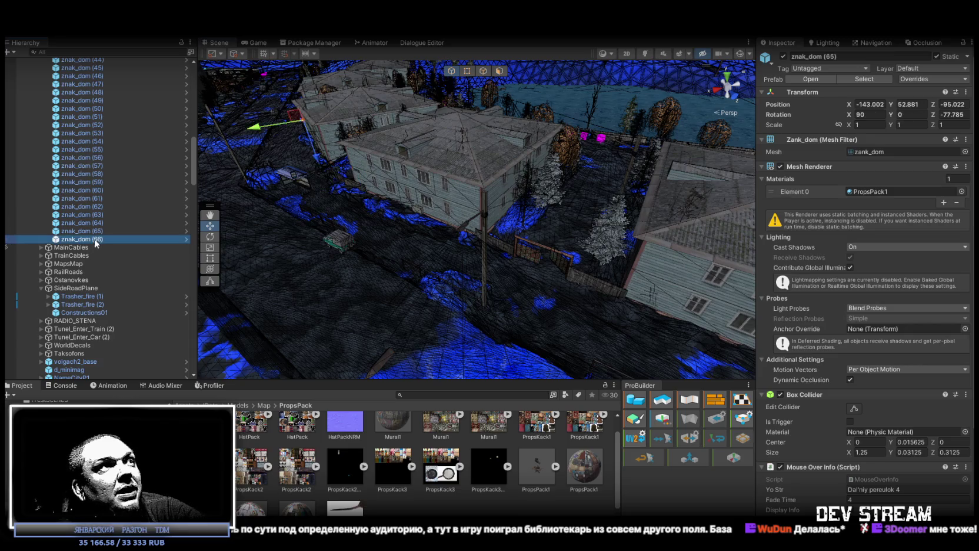
key(ctrl+d)
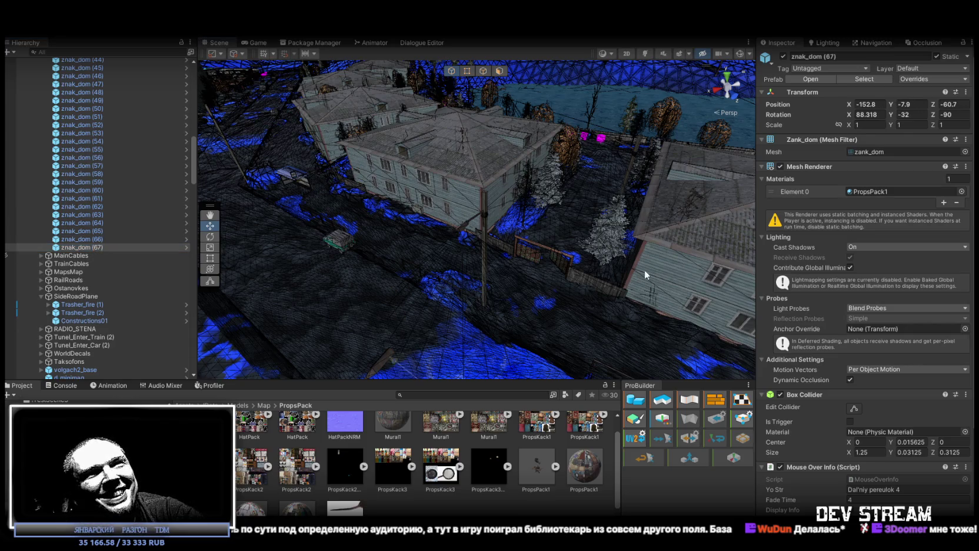
mouse_move(347, 179)
mouse_down()
mouse_move(687, 291)
mouse_move(650, 289)
mouse_move(699, 260)
mouse_up()
scroll(473, 280, up, 6)
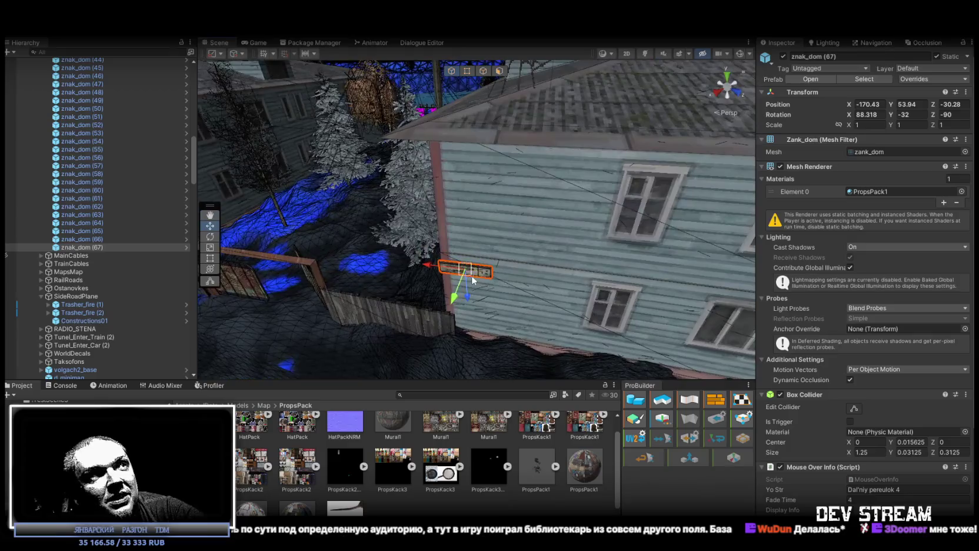
mouse_move(466, 272)
mouse_down()
mouse_move(482, 275)
mouse_move(496, 226)
mouse_move(506, 254)
mouse_move(656, 197)
mouse_move(590, 284)
mouse_move(584, 324)
mouse_move(572, 273)
mouse_move(539, 228)
mouse_move(439, 196)
mouse_up()
scroll(506, 247, up, 5)
scroll(505, 254, down, 5)
scroll(439, 195, down, 10)
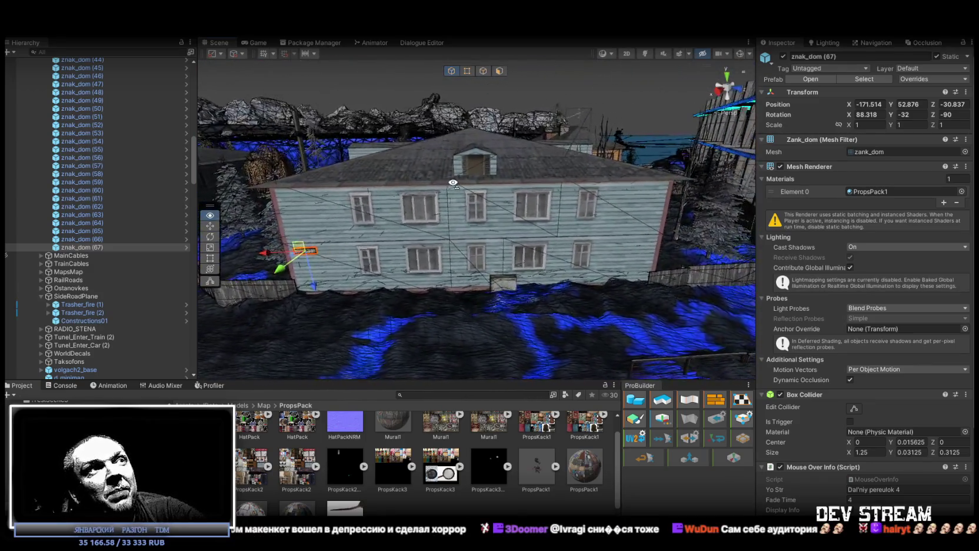
- Duplicate the sign again as znak_dom (68) and move it onto another wooden house at X -208.87
mouse_move(557, 222)
mouse_down()
mouse_move(512, 224)
mouse_move(547, 252)
mouse_up()
scroll(553, 256, up, 5)
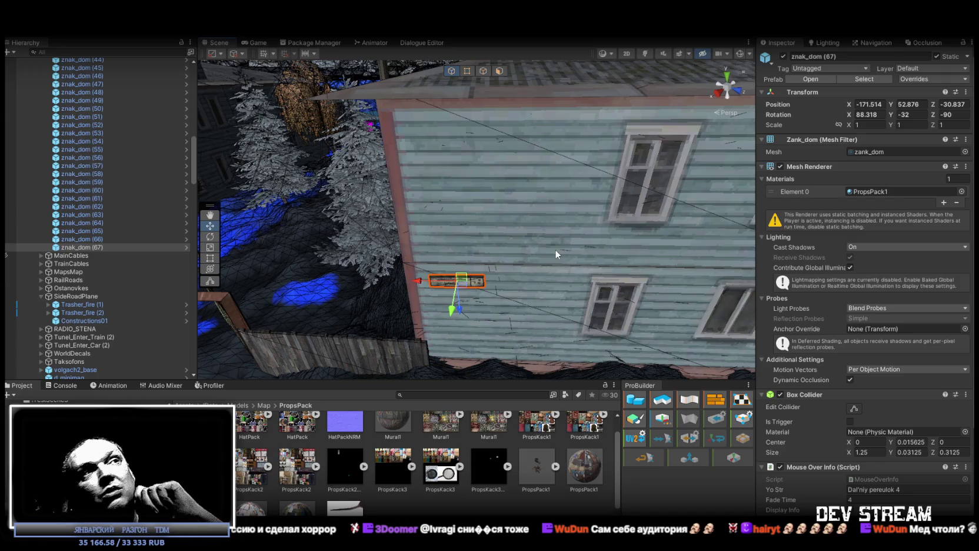
mouse_move(549, 241)
mouse_down()
mouse_move(507, 184)
mouse_move(489, 235)
mouse_move(471, 249)
mouse_move(518, 283)
mouse_move(485, 247)
mouse_move(569, 221)
mouse_move(525, 210)
mouse_move(401, 288)
mouse_move(588, 209)
mouse_move(568, 192)
mouse_up()
key(ctrl+d)
mouse_move(568, 192)
mouse_down()
mouse_move(614, 196)
mouse_move(594, 183)
mouse_move(622, 158)
mouse_move(559, 179)
mouse_move(526, 172)
mouse_up()
- Select signs znak_dom (63) through (68) together to review their placement, then deselect them
click(82, 239)
mouse_move(353, 194)
mouse_down()
mouse_move(331, 200)
mouse_move(329, 185)
mouse_up()
click(99, 232)
click(99, 223)
click(98, 215)
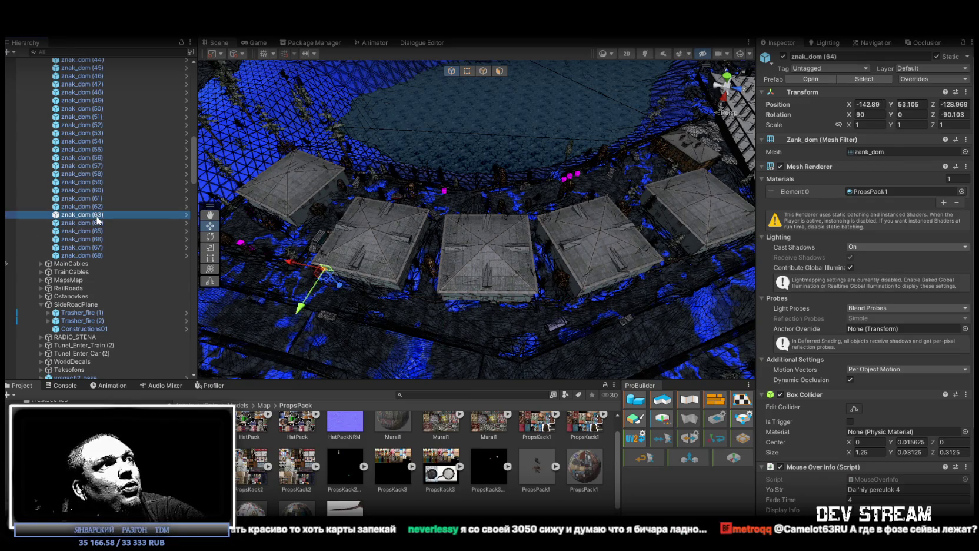
shift+click(83, 256)
mouse_move(512, 218)
mouse_down()
mouse_move(524, 193)
mouse_move(373, 216)
mouse_move(438, 218)
mouse_move(458, 202)
mouse_move(333, 176)
mouse_move(460, 187)
mouse_move(593, 181)
mouse_move(598, 154)
mouse_up()
click(511, 191)
- Select the house rus_build_2et_01 (4) in the scene and fly closer to it
click(365, 216)
click(432, 216)
drag(582, 157, 487, 173)
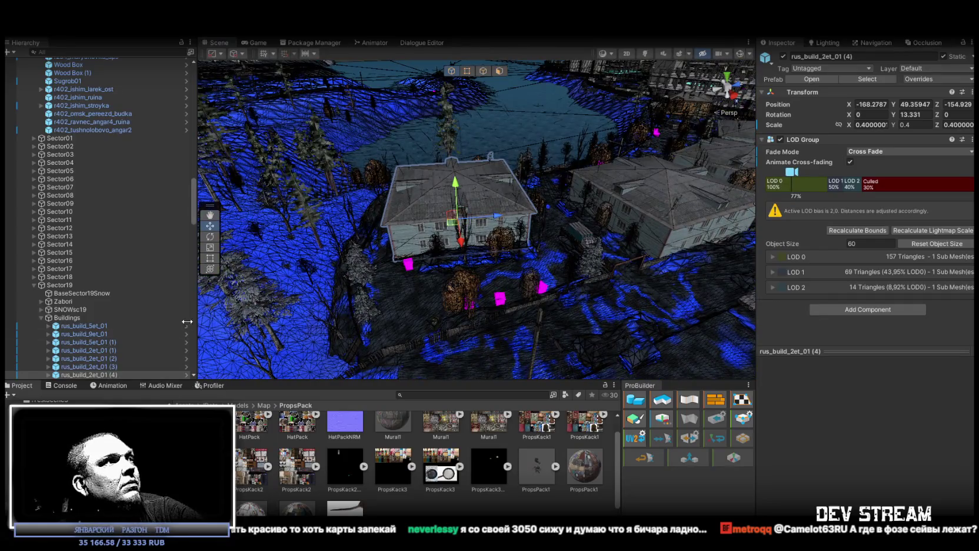
- Find the rus_build_5et_01 prefab by searching its copied name in Project, then clear the search
click(90, 328)
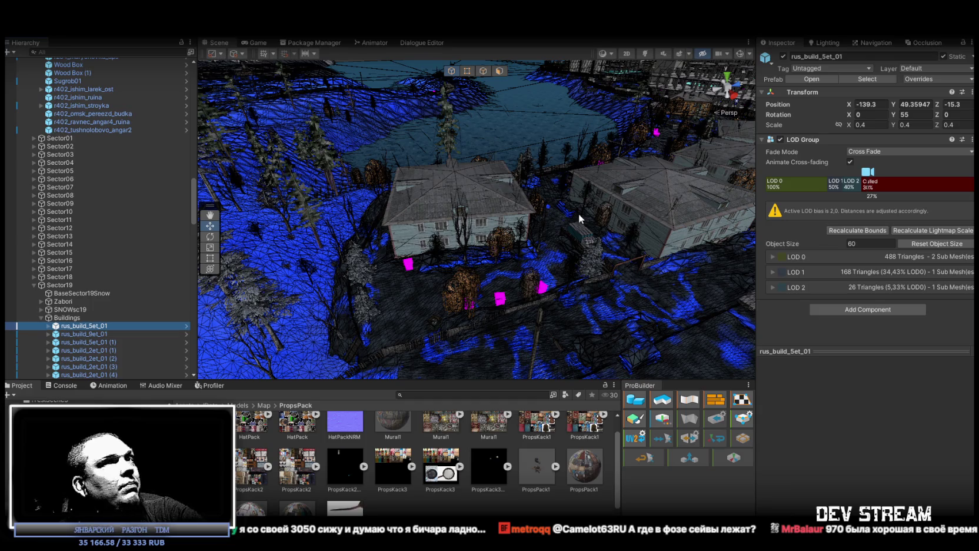
click(841, 55)
key(ctrl+c)
click(459, 395)
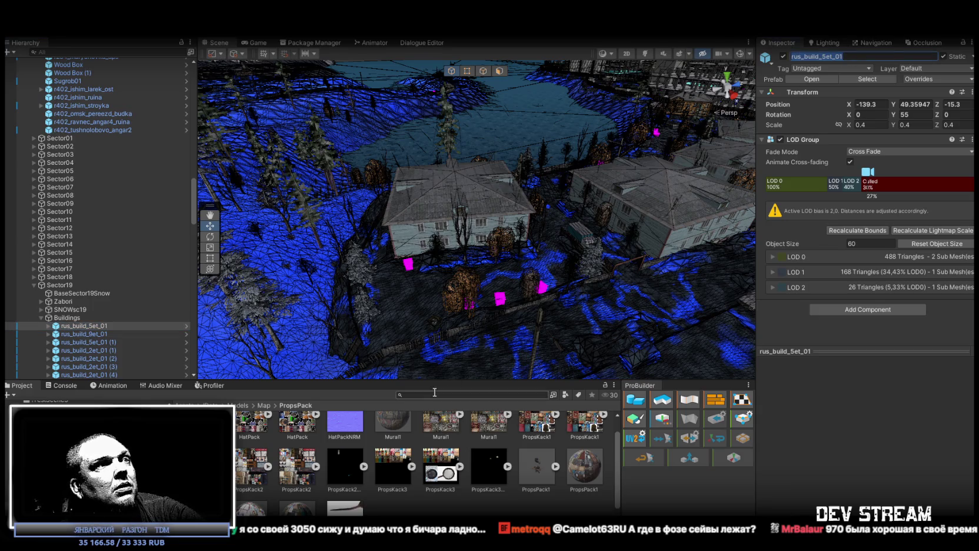
key(ctrl+v)
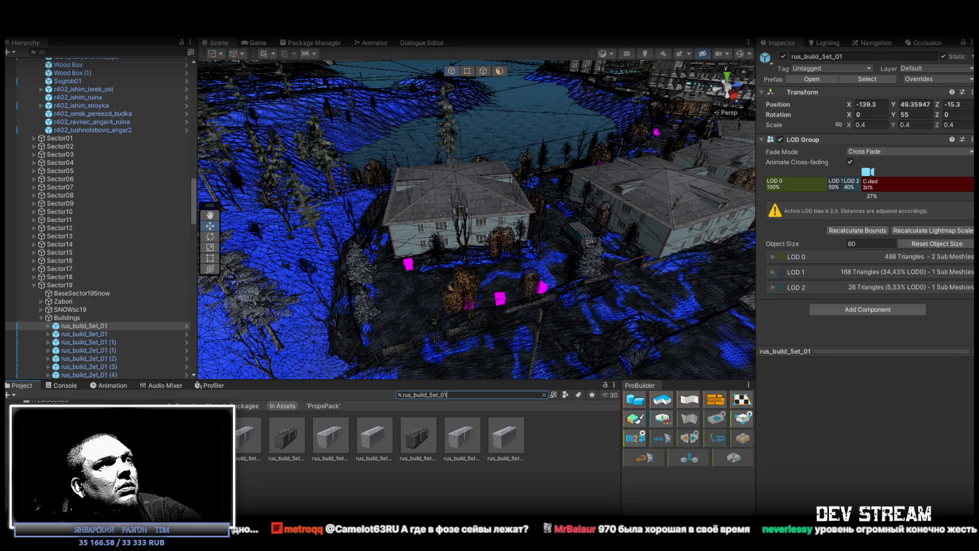
key(Down)
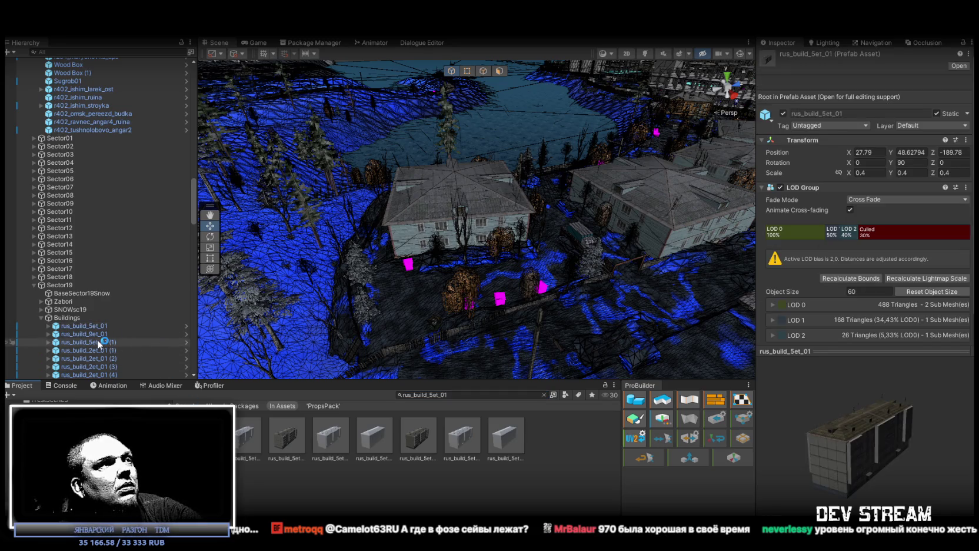
click(544, 395)
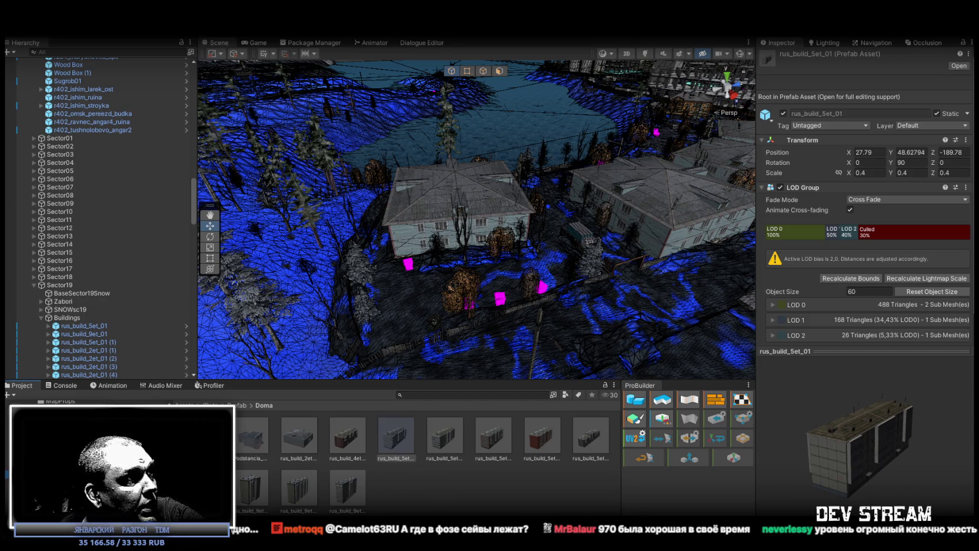
- Open the rus_build_2et_01 prefab in Prefab Mode and zoom toward its facade
double_click(302, 439)
mouse_move(522, 316)
mouse_down()
mouse_move(379, 191)
mouse_move(182, 202)
mouse_move(153, 235)
mouse_up()
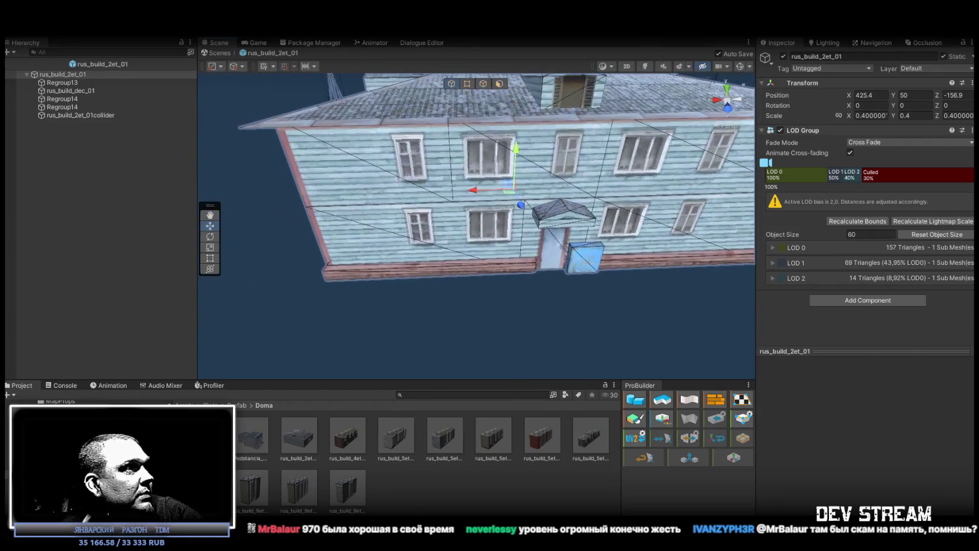
scroll(88, 447, up, 3)
- Find the znak_dom asset with a 'znak' search and add it as a child of rus_build_2et_01
click(502, 395)
text(znak)
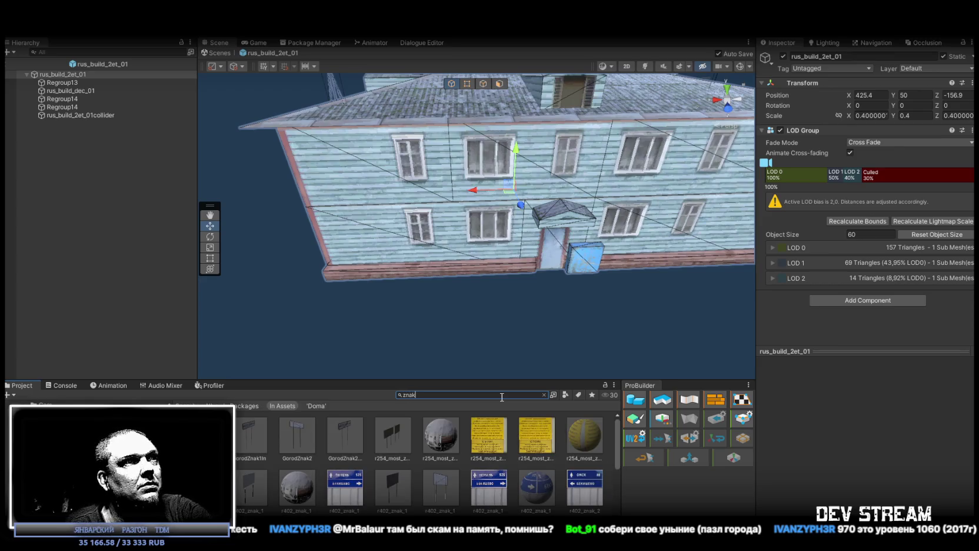
scroll(523, 435, down, 3)
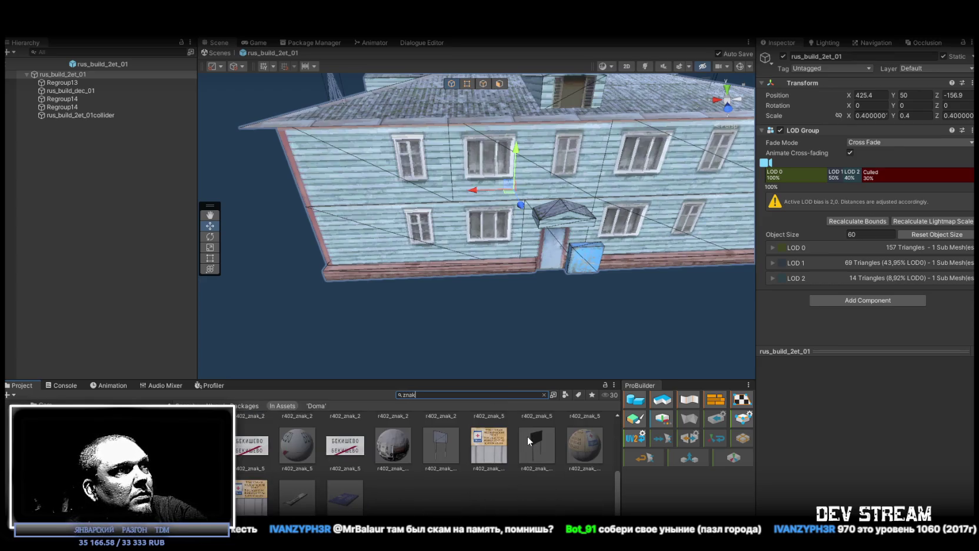
mouse_move(300, 501)
mouse_down()
mouse_move(175, 140)
mouse_move(83, 79)
mouse_up()
mouse_move(471, 204)
mouse_down()
mouse_move(562, 172)
mouse_move(343, 304)
mouse_move(482, 349)
mouse_move(516, 339)
mouse_move(535, 365)
mouse_move(529, 243)
mouse_move(612, 311)
mouse_move(525, 182)
mouse_up()
- Rotate the sign to X 90 and vertex-snap it onto the house's wall corner
key(e)
key(w)
drag(520, 304, 483, 134)
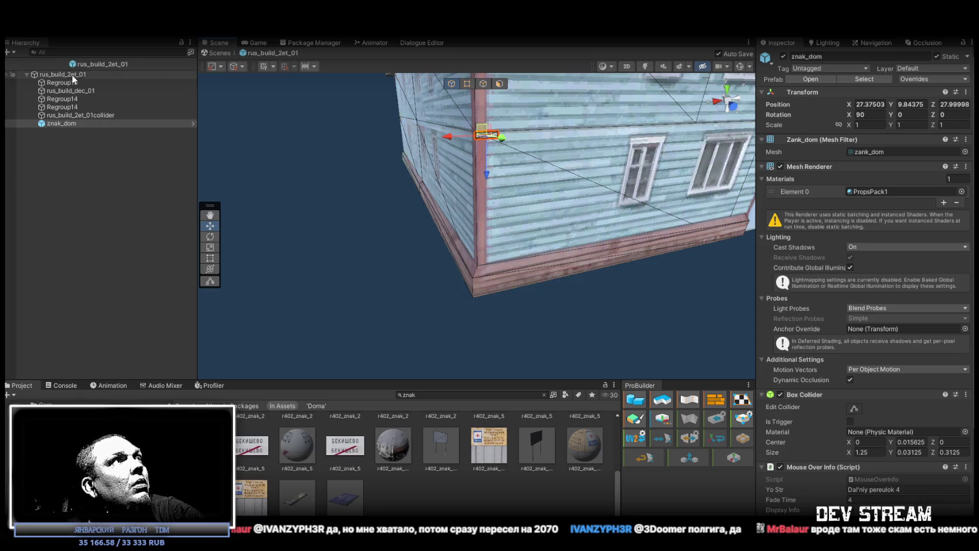
click(72, 75)
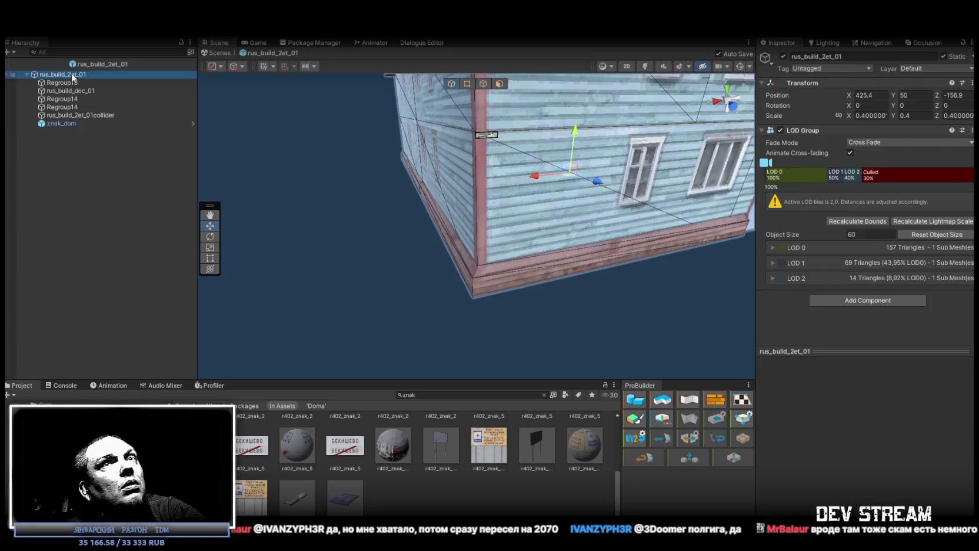
click(67, 125)
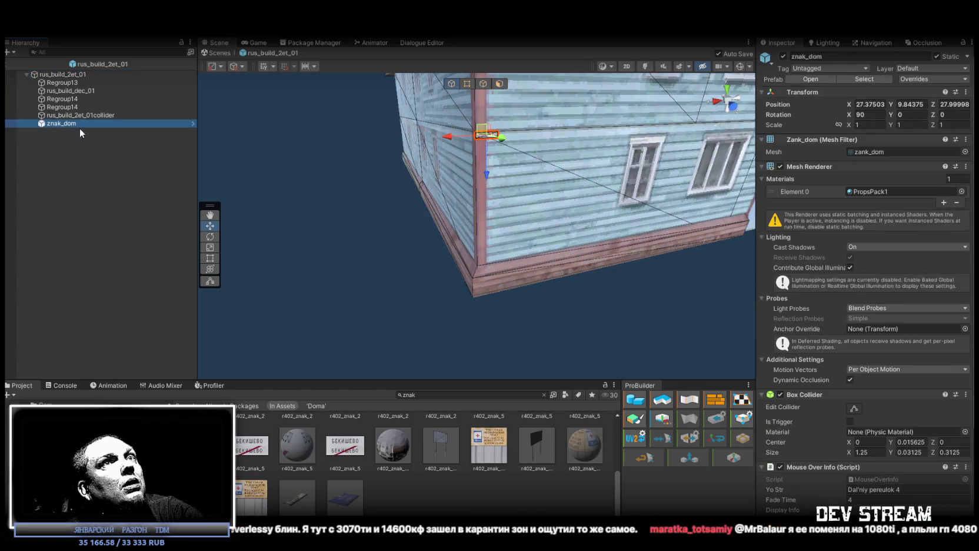
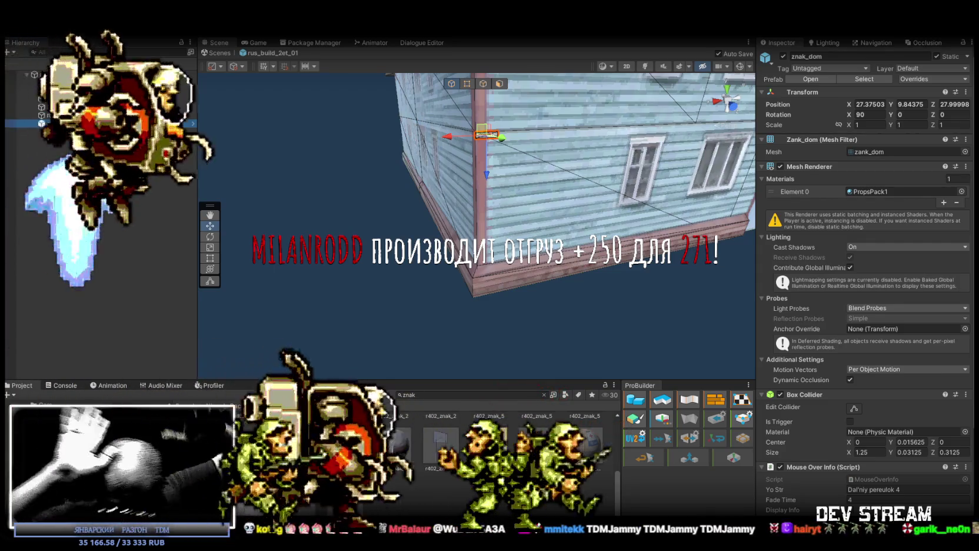
- Frame the znak_dom sign in the Scene view, then select the building collider above it
key(f)
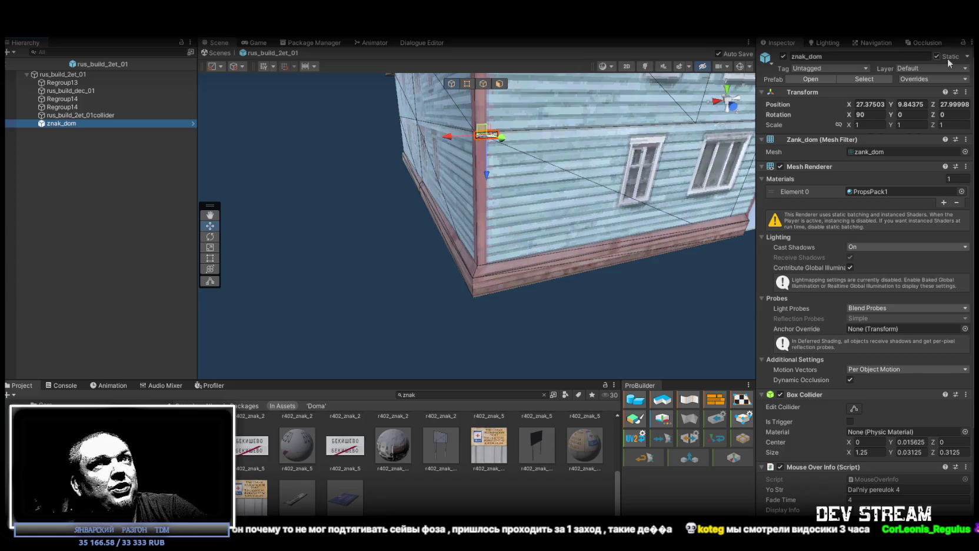
key(Up)
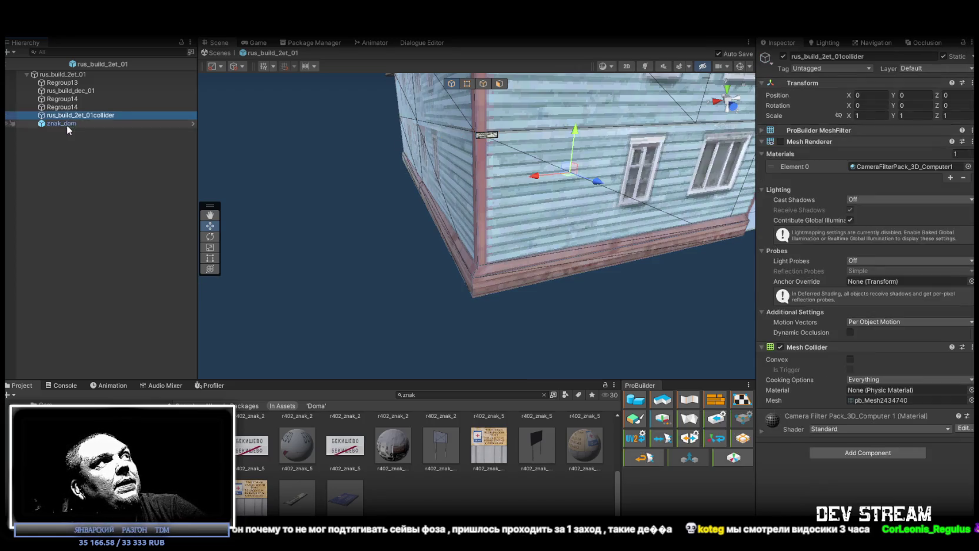
- Set the znak_dom sign's scale to 2.5 on X, Y and Z
key(Down)
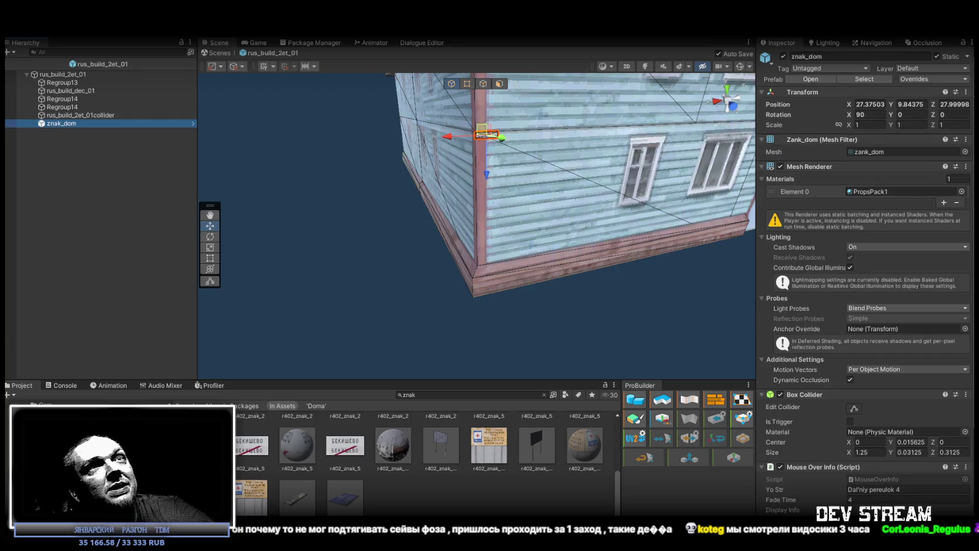
click(878, 125)
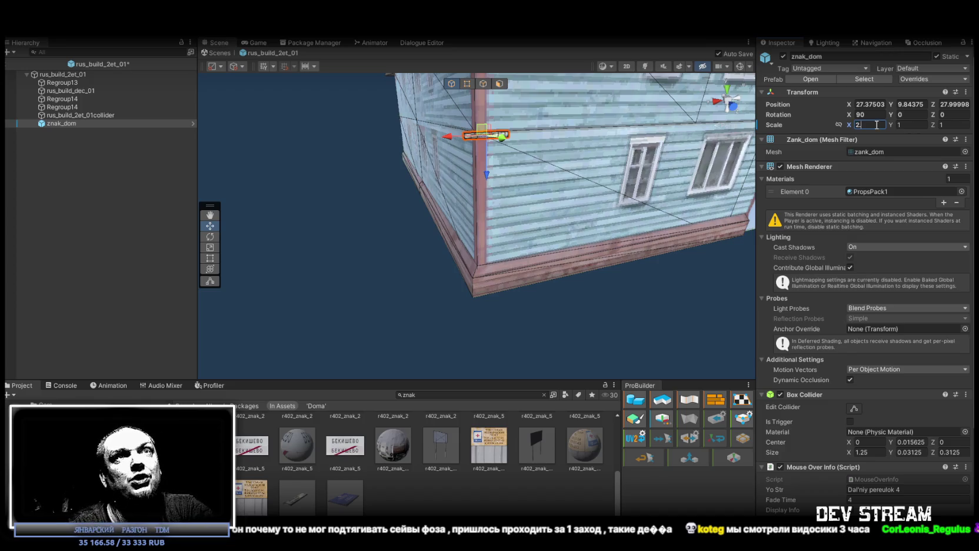
click(912, 126)
text(2.5)
key(Tab)
text(2.5)
key(Return)
- Slide the enlarged sign right along the wall and save the scene
mouse_move(612, 165)
mouse_down()
mouse_move(582, 152)
mouse_move(482, 170)
mouse_up()
drag(424, 180, 543, 210)
key(ctrl+s)
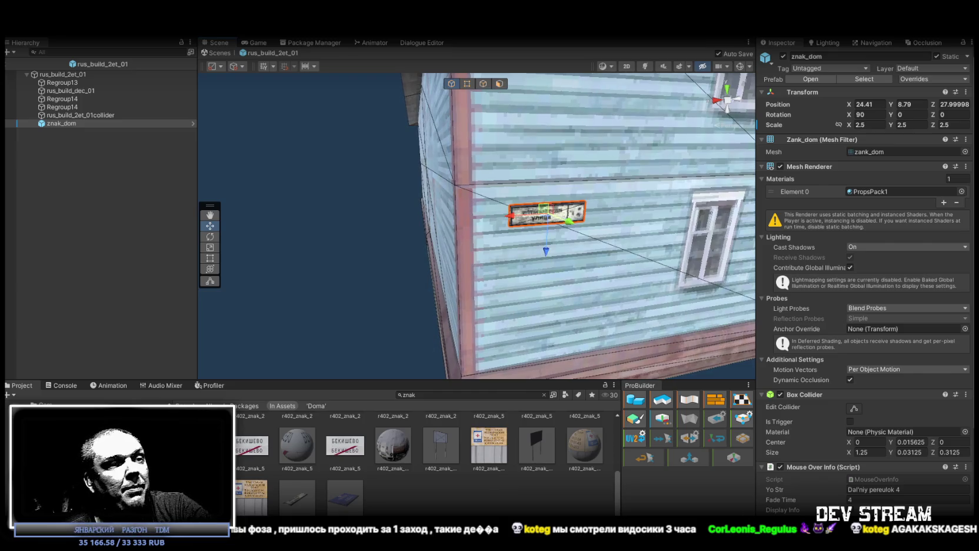
scroll(533, 255, down, 5)
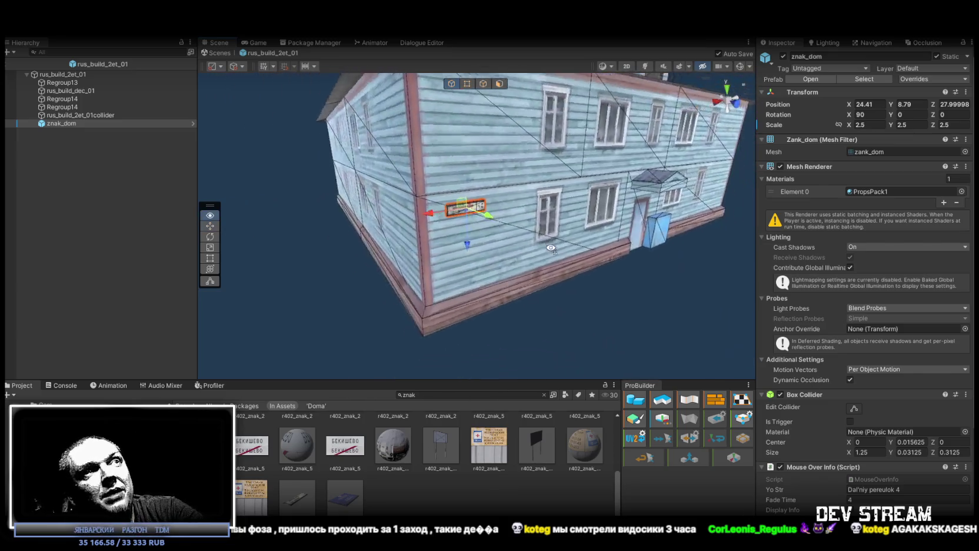
scroll(520, 227, up, 3)
scroll(520, 227, up, 1)
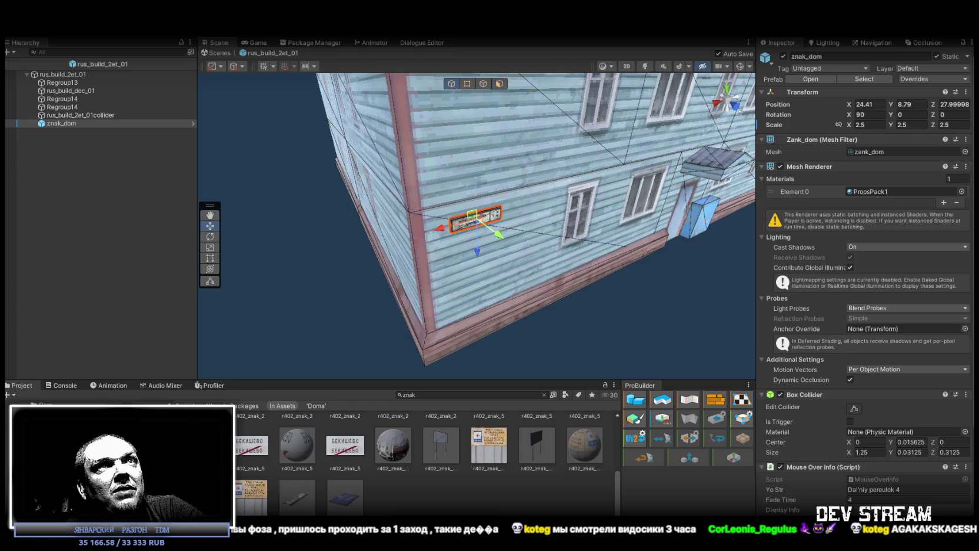
- Drag znak_dom out of the building's hierarchy and delete it from the prefab
mouse_move(551, 291)
mouse_down()
mouse_move(585, 271)
mouse_move(565, 277)
mouse_up()
click(61, 107)
drag(66, 115, 67, 117)
key(Delete)
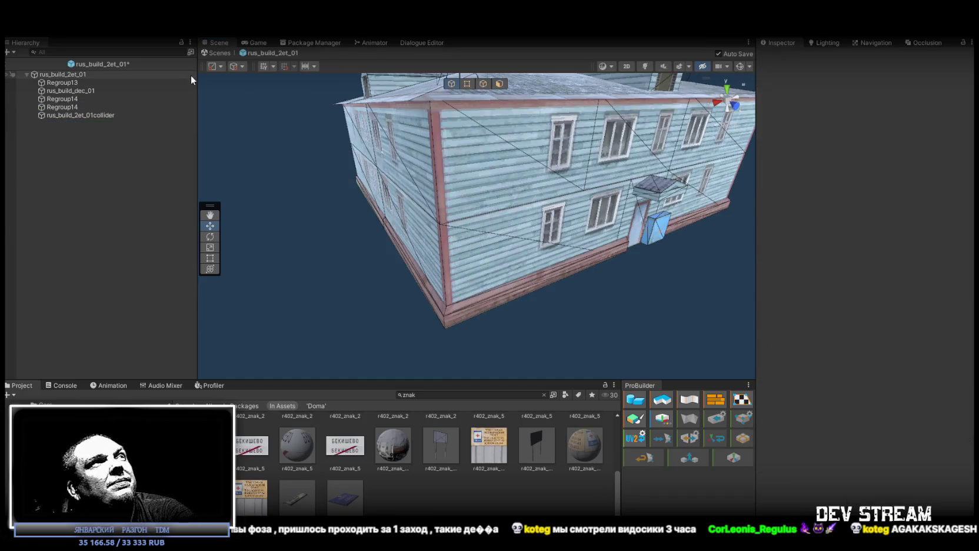
- Leave the building prefab and return to the main town scene
click(217, 53)
mouse_move(400, 138)
mouse_down()
mouse_move(413, 147)
mouse_move(240, 169)
mouse_up()
scroll(110, 279, down, 10)
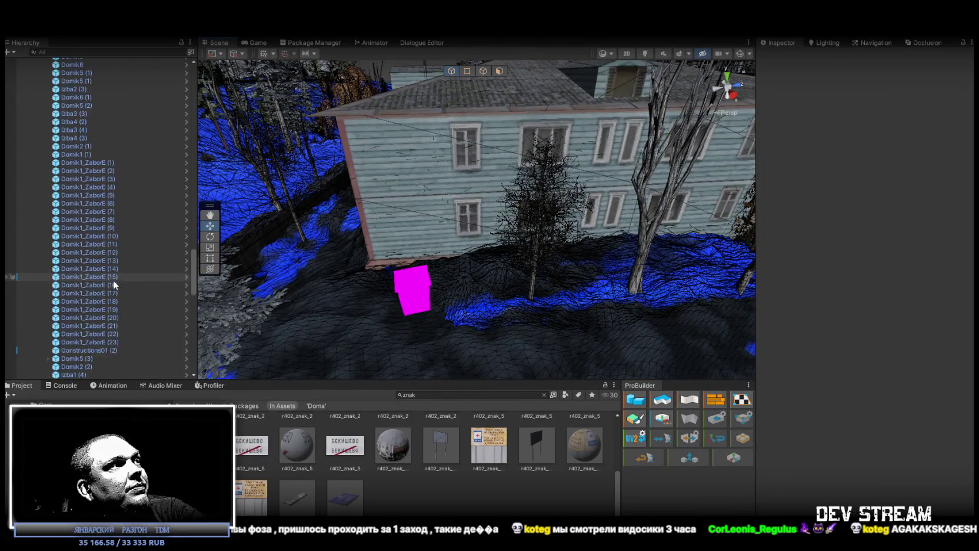
scroll(112, 279, up, 5)
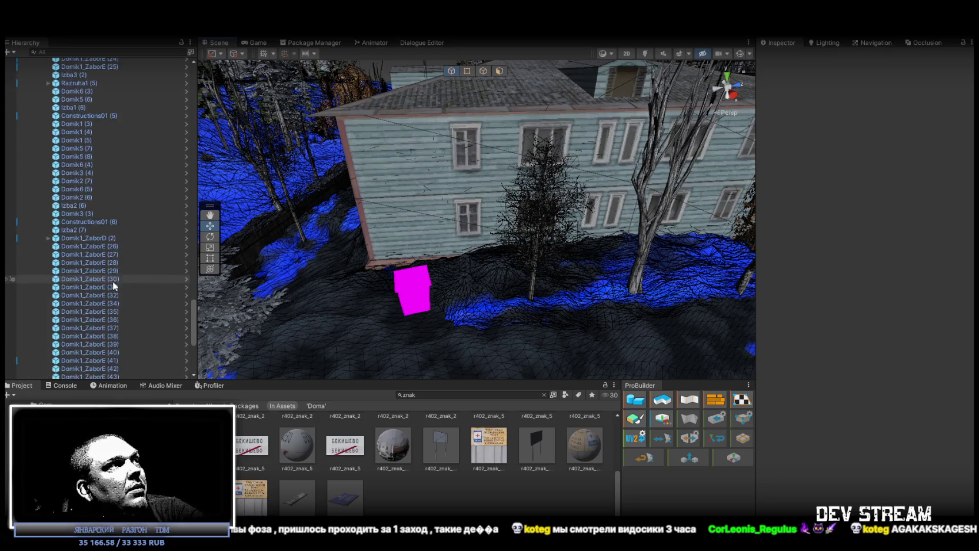
scroll(113, 277, up, 15)
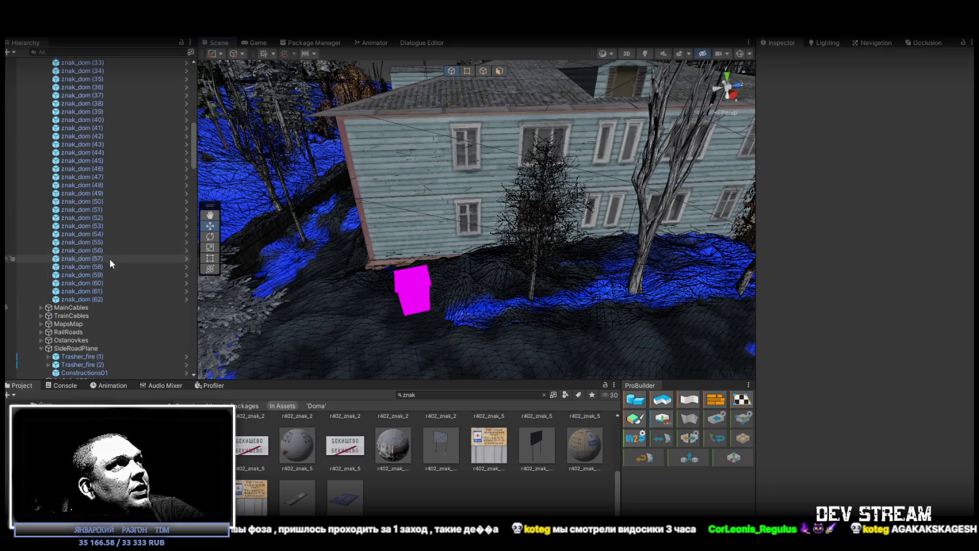
- Frame znak_dom (62), then bring in six more signs numbered 63 to 68
click(89, 300)
key(f)
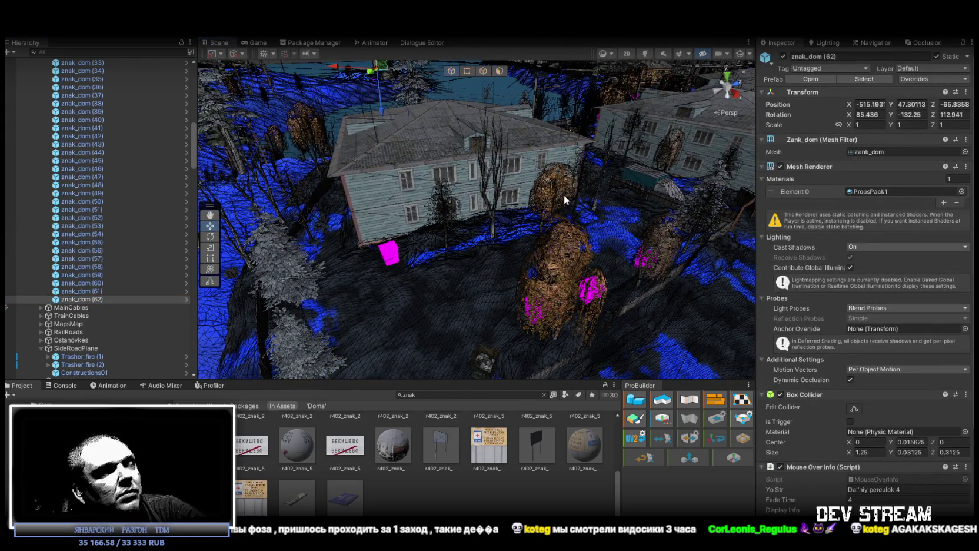
click(562, 194)
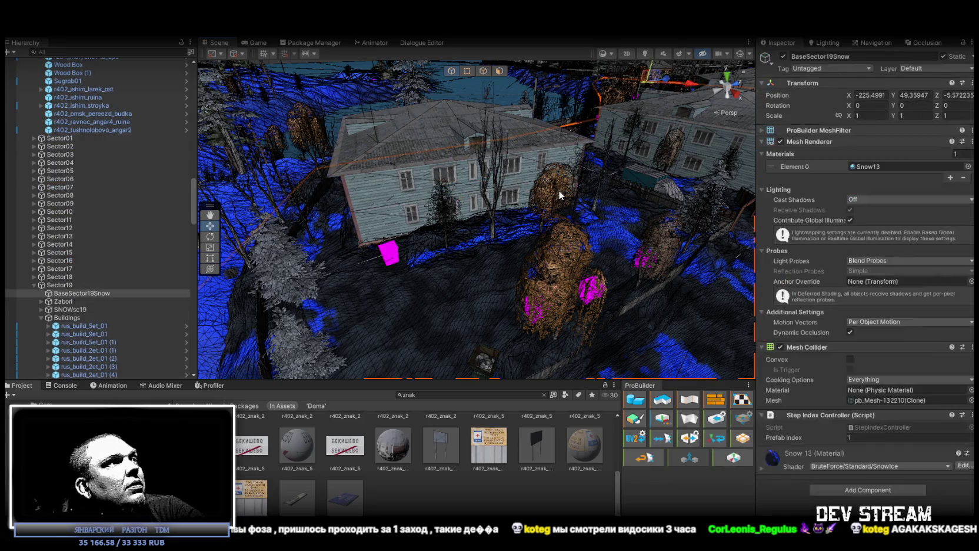
key(ctrl+z)
key(ctrl+z)
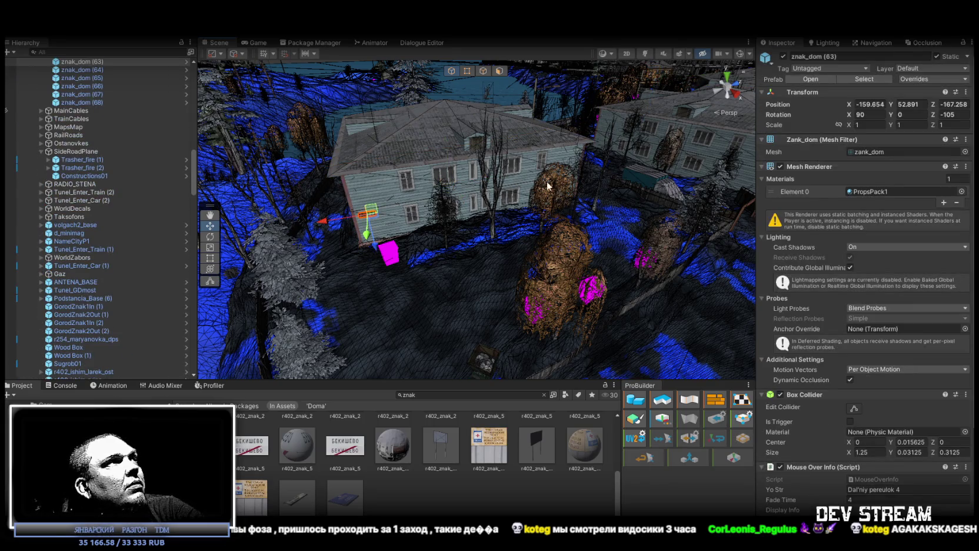
- Select and frame signs znak_dom (65) through znak_dom (68) in turn
double_click(94, 78)
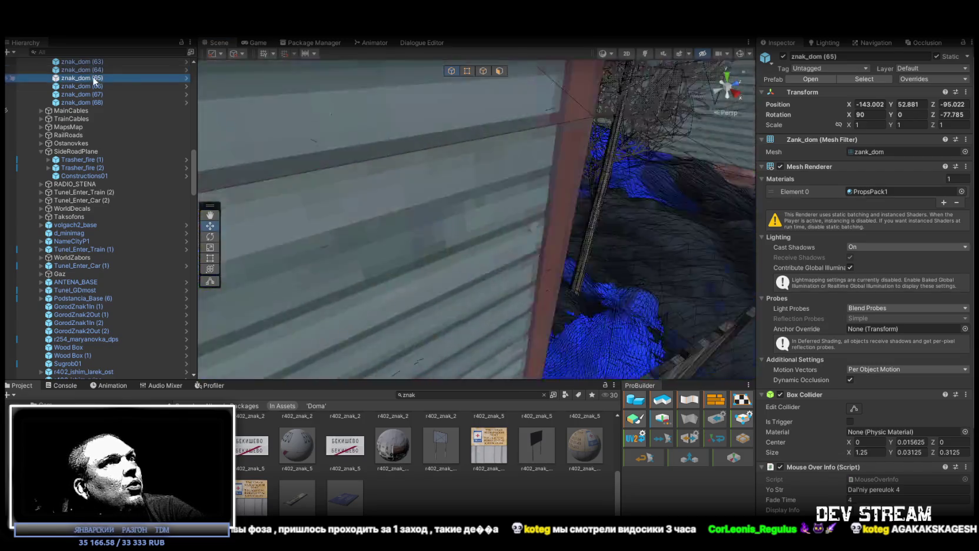
double_click(94, 86)
double_click(97, 95)
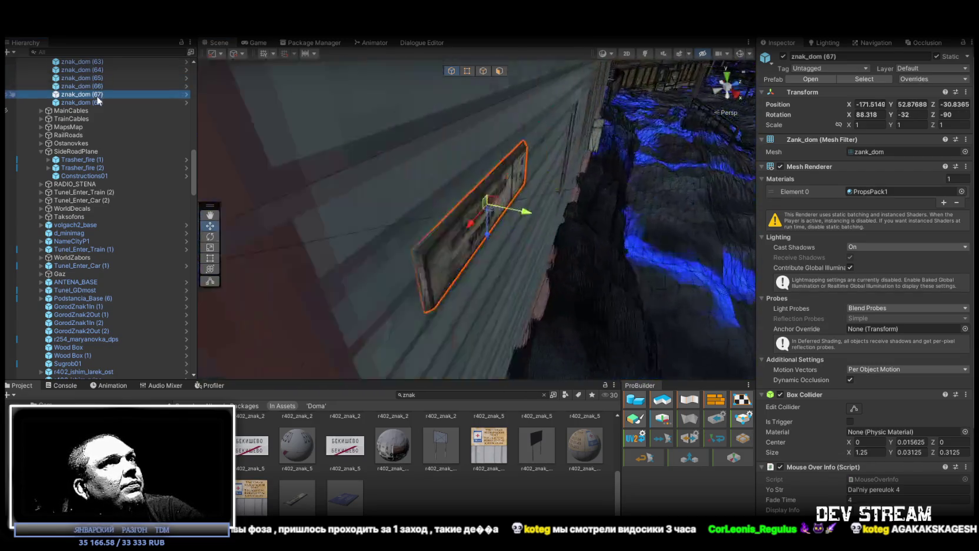
double_click(98, 102)
- Slide znak_dom (68) left along the orange facade to about X -210.25
mouse_move(645, 156)
mouse_down()
mouse_move(505, 117)
mouse_move(581, 134)
mouse_move(547, 132)
mouse_up()
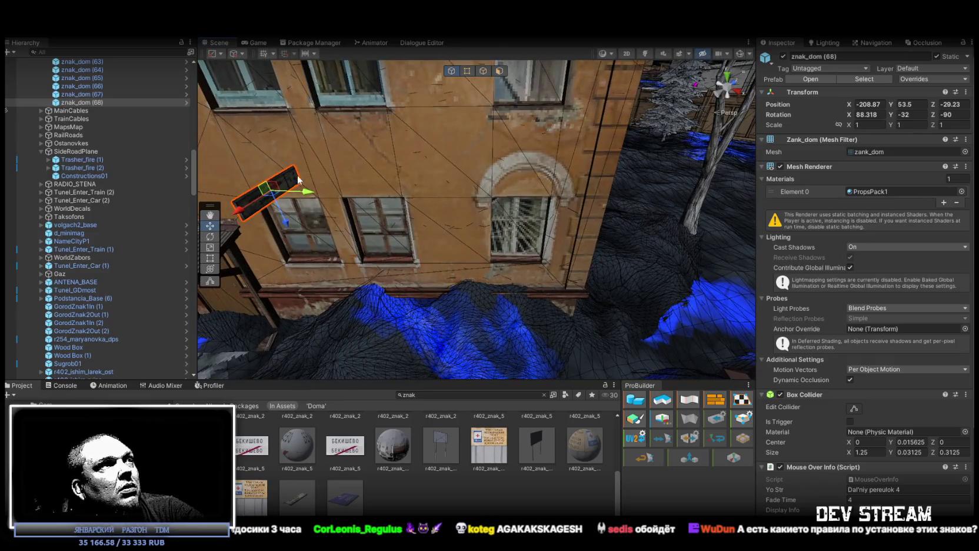
mouse_move(283, 191)
mouse_down()
mouse_move(319, 158)
mouse_move(392, 138)
mouse_up()
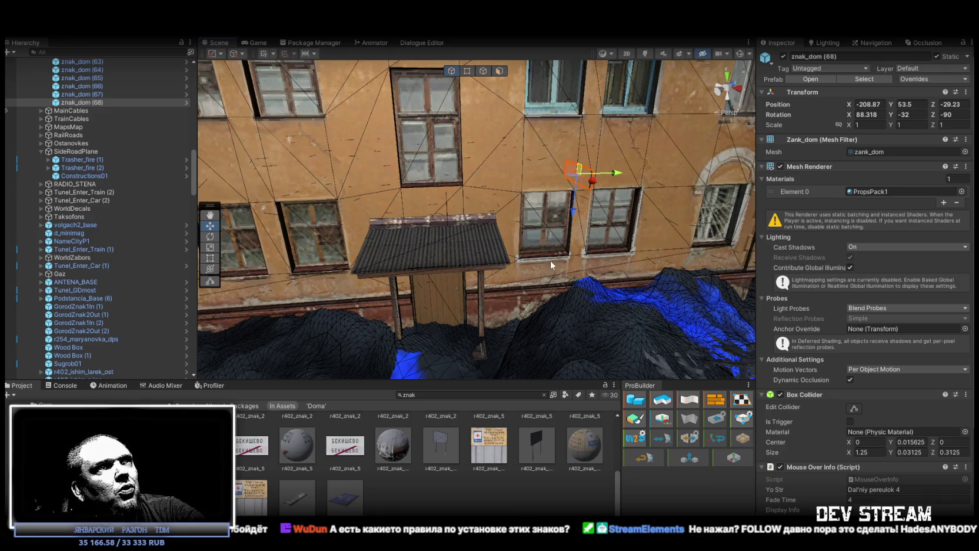
drag(551, 266, 563, 241)
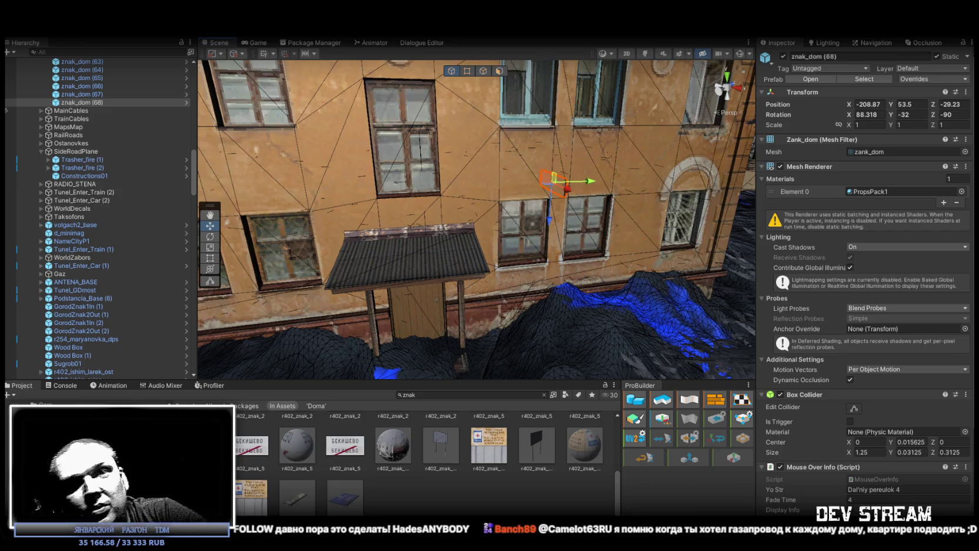
drag(448, 176, 421, 151)
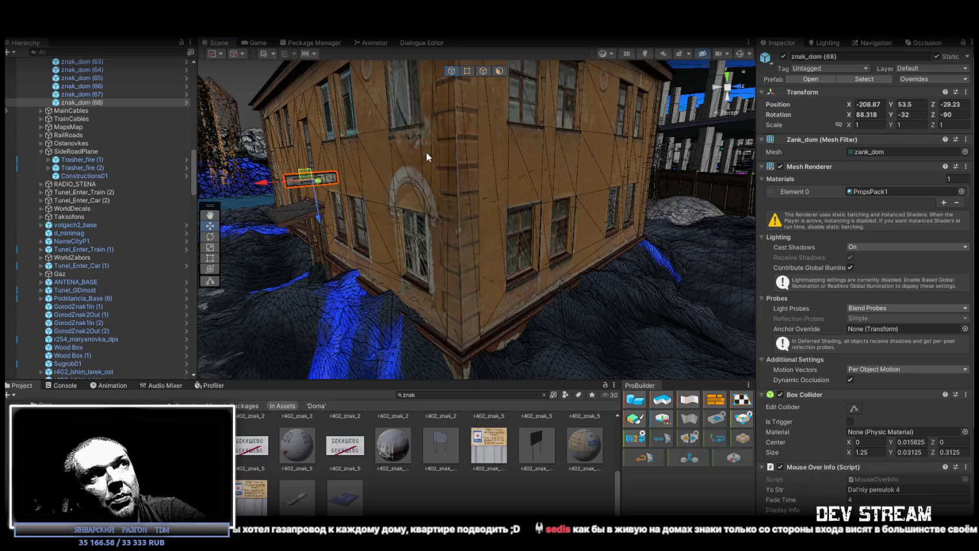
mouse_move(471, 153)
mouse_down()
mouse_move(67, 168)
mouse_move(930, 194)
mouse_move(518, 283)
mouse_up()
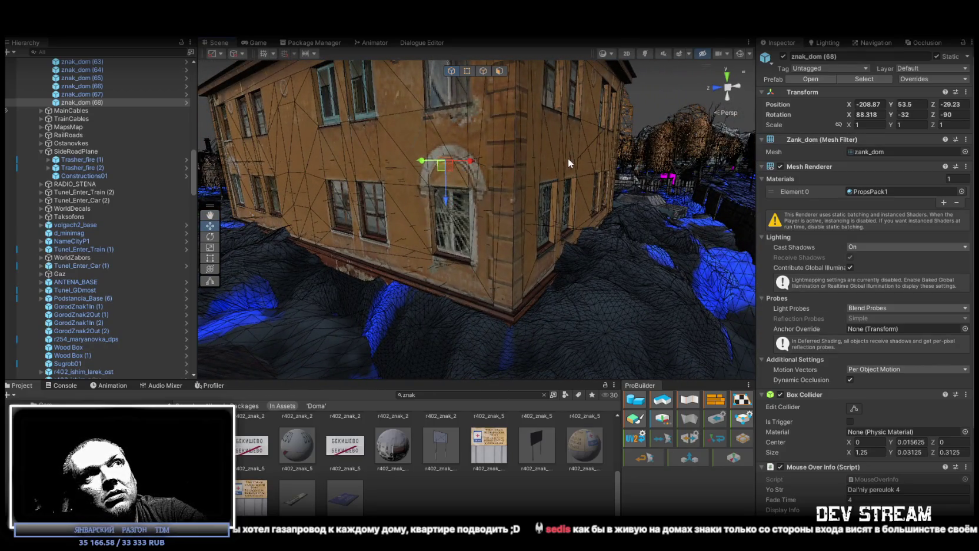
mouse_move(568, 158)
mouse_down()
mouse_move(421, 226)
mouse_move(423, 269)
mouse_move(445, 199)
mouse_move(548, 201)
mouse_move(608, 155)
mouse_move(636, 157)
mouse_up()
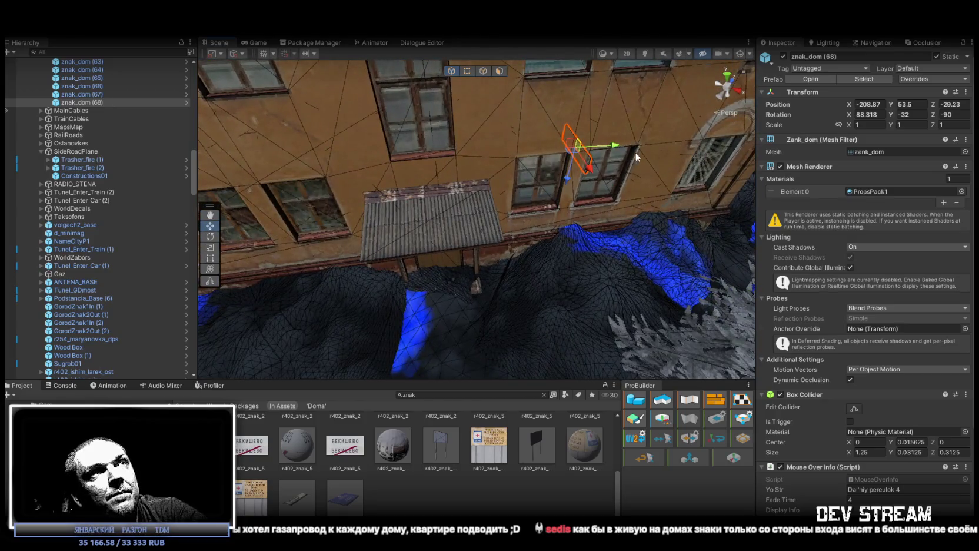
mouse_move(572, 156)
mouse_down()
mouse_move(503, 166)
mouse_move(493, 104)
mouse_move(493, 156)
mouse_move(381, 158)
mouse_move(388, 153)
mouse_up()
key(e)
- Rotate znak_dom (68) level to about Z -174.5 beside the orange building's window
scroll(388, 153, up, 5)
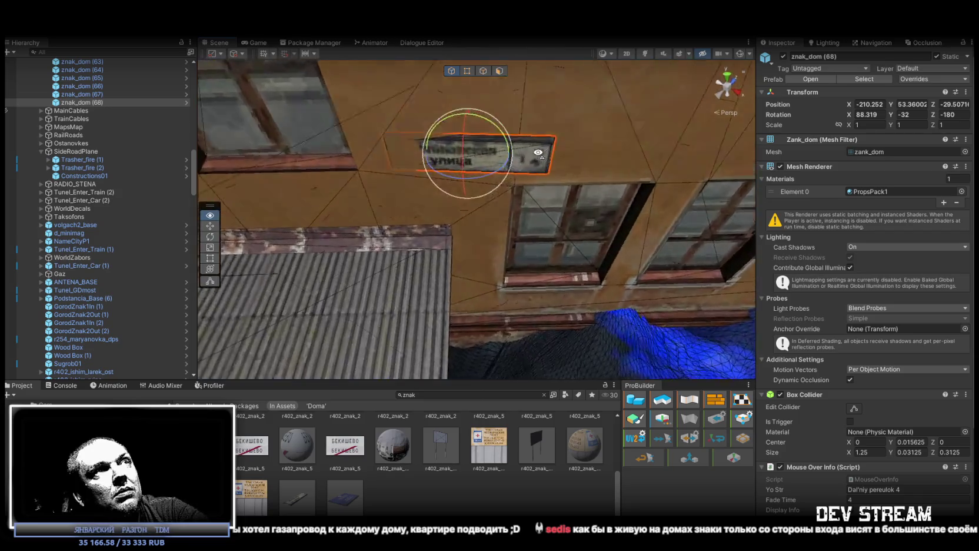
mouse_move(499, 172)
mouse_down()
mouse_move(493, 165)
mouse_move(538, 116)
mouse_move(535, 56)
mouse_move(518, 217)
mouse_up()
key(e)
mouse_move(505, 321)
mouse_down()
mouse_move(511, 327)
mouse_move(550, 106)
mouse_move(704, 131)
mouse_move(638, 120)
mouse_move(643, 140)
mouse_move(585, 141)
mouse_up()
key(w)
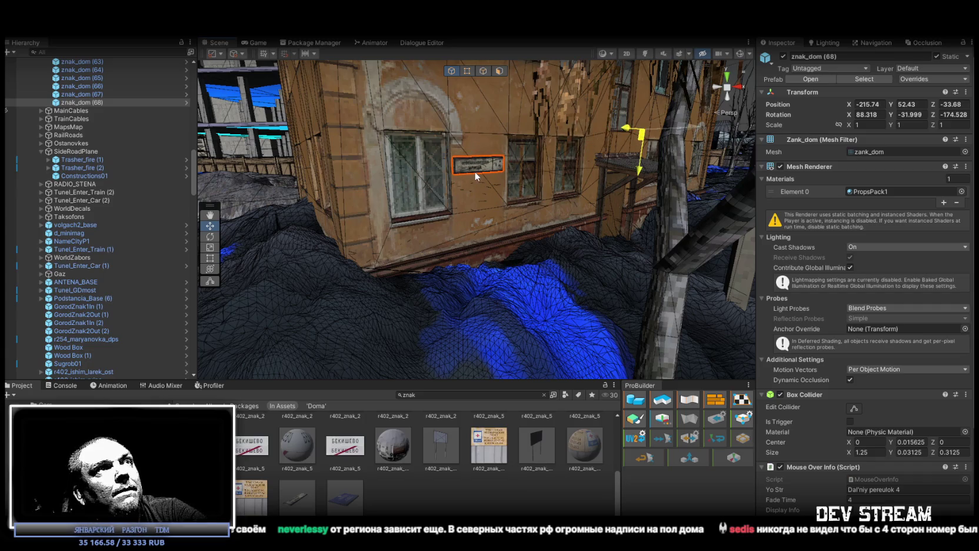
mouse_move(474, 172)
alt+mouse_down()
mouse_move(429, 119)
mouse_move(710, 206)
mouse_move(418, 208)
alt+mouse_up()
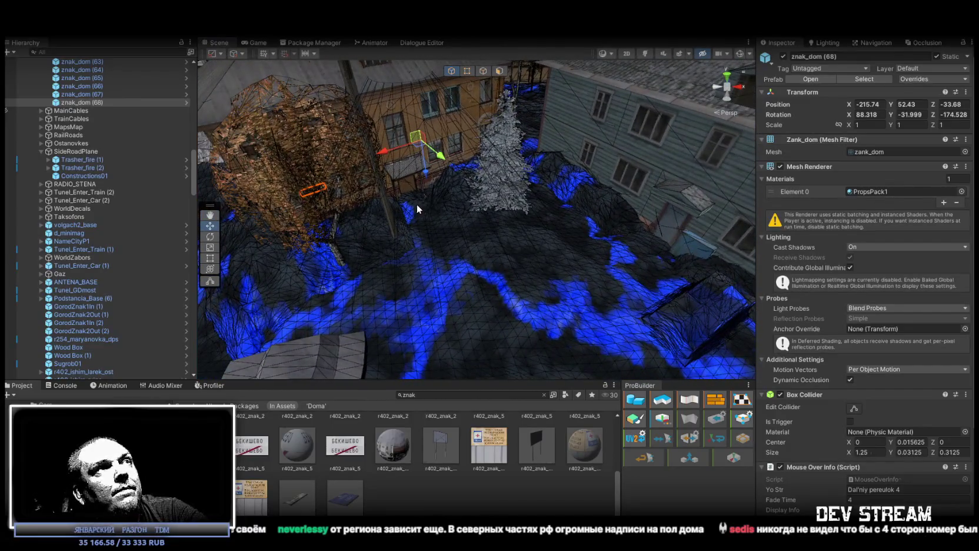
click(92, 101)
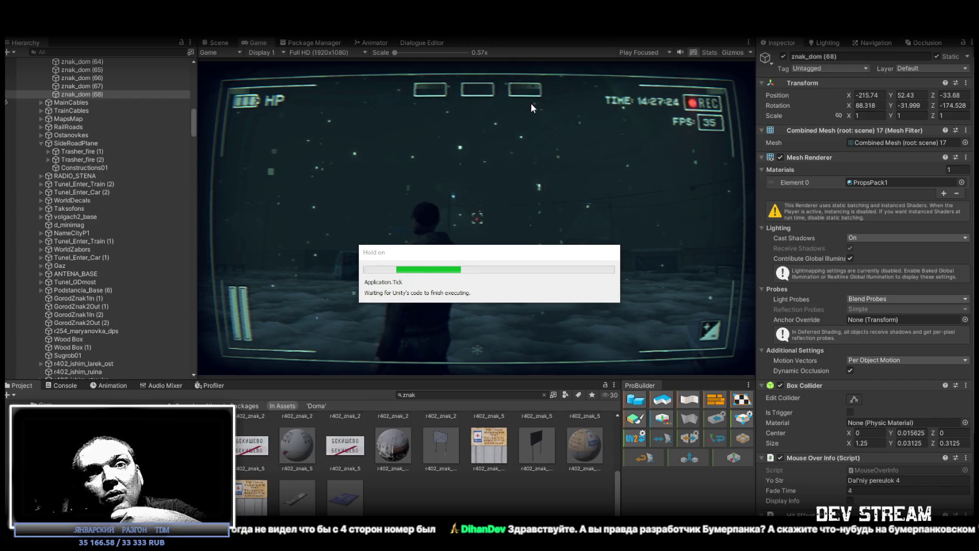
mouse_move(527, 157)
mouse_down()
mouse_move(366, 105)
mouse_move(528, 154)
mouse_move(479, 176)
mouse_up()
- Duplicate znak_dom (68) and mount the copy face-on on the blue house wall, Z -270
click(86, 101)
key(ctrl+d)
mouse_move(351, 157)
mouse_down()
mouse_move(524, 209)
mouse_move(532, 203)
mouse_move(518, 167)
mouse_move(522, 208)
mouse_move(468, 208)
mouse_up()
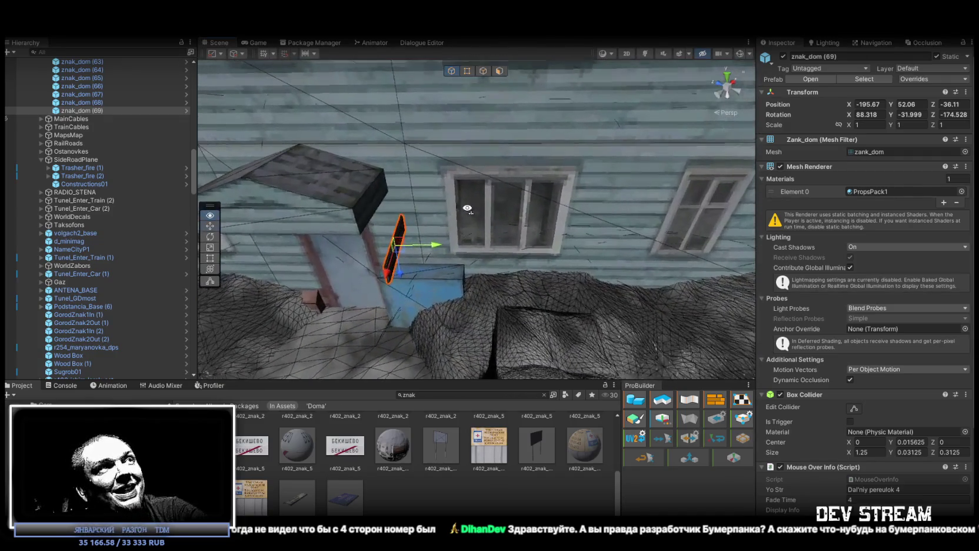
drag(395, 250, 405, 150)
key(f)
key(e)
mouse_move(453, 189)
mouse_down()
mouse_move(415, 204)
mouse_move(627, 161)
mouse_move(447, 200)
mouse_move(396, 225)
mouse_move(619, 218)
mouse_move(598, 231)
mouse_move(605, 241)
mouse_move(474, 219)
mouse_move(474, 288)
mouse_move(464, 287)
mouse_move(489, 274)
mouse_move(507, 241)
mouse_up()
key(w)
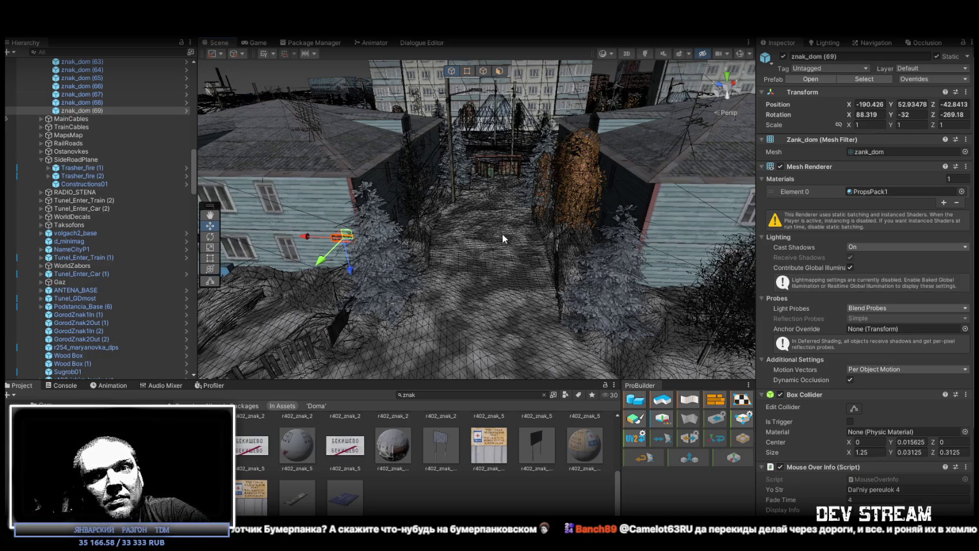
- Check znak_dom (69) edge-on, then duplicate it as znak_dom (70) toward another wall
drag(525, 275, 537, 259)
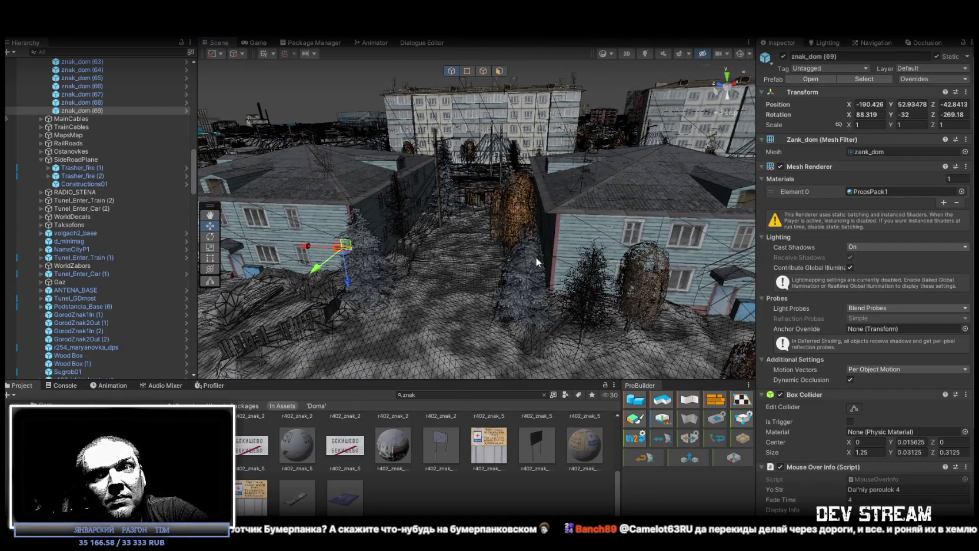
drag(537, 261, 523, 234)
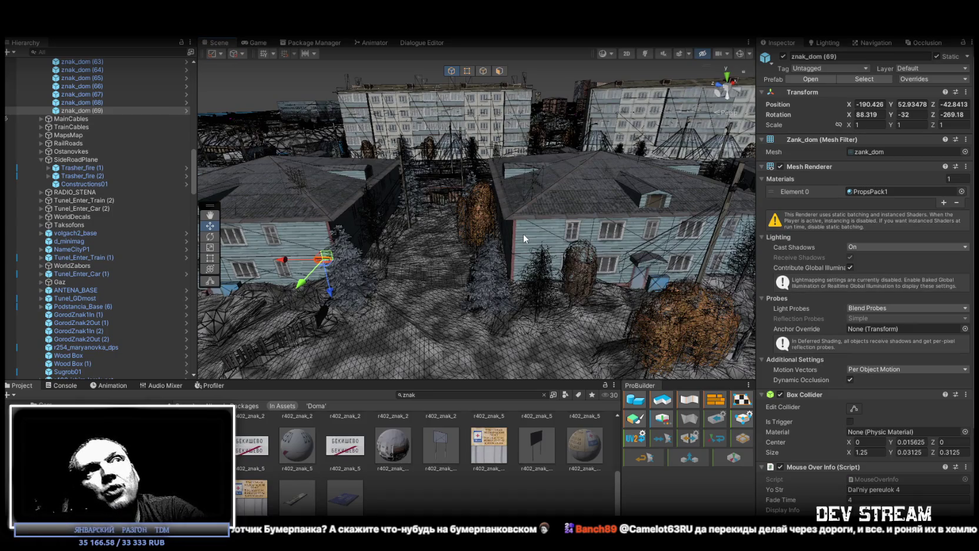
drag(523, 233, 400, 249)
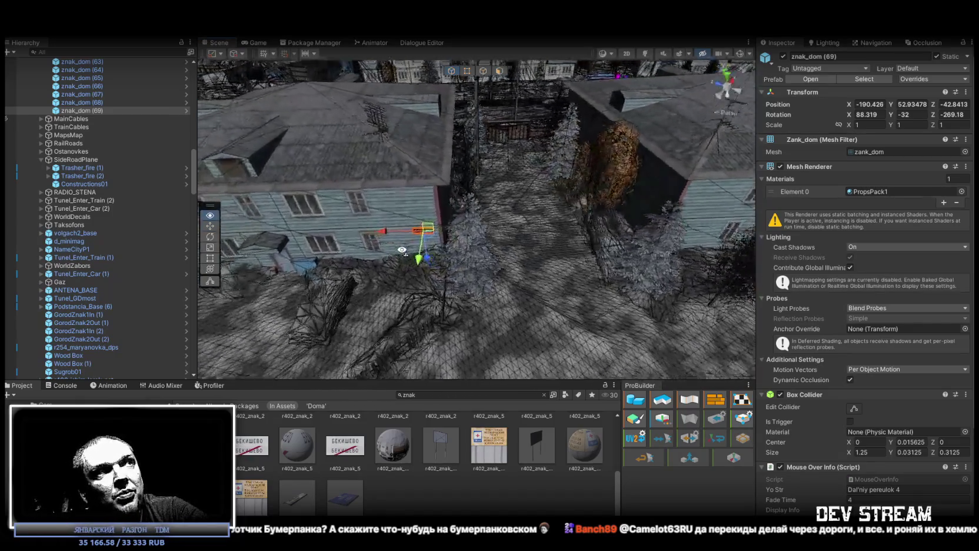
scroll(400, 249, up, 10)
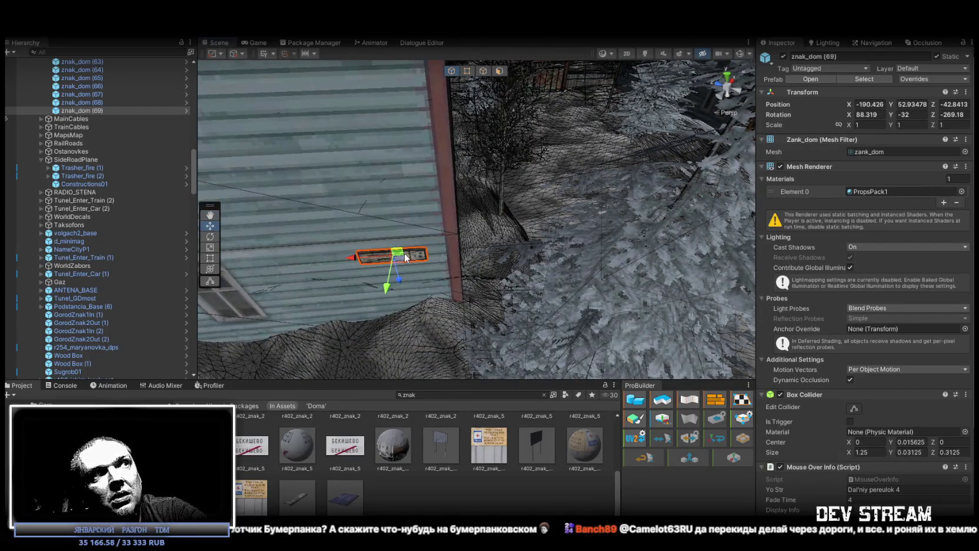
mouse_move(403, 253)
mouse_down()
mouse_move(497, 201)
mouse_move(553, 190)
mouse_move(699, 212)
mouse_move(660, 216)
mouse_up()
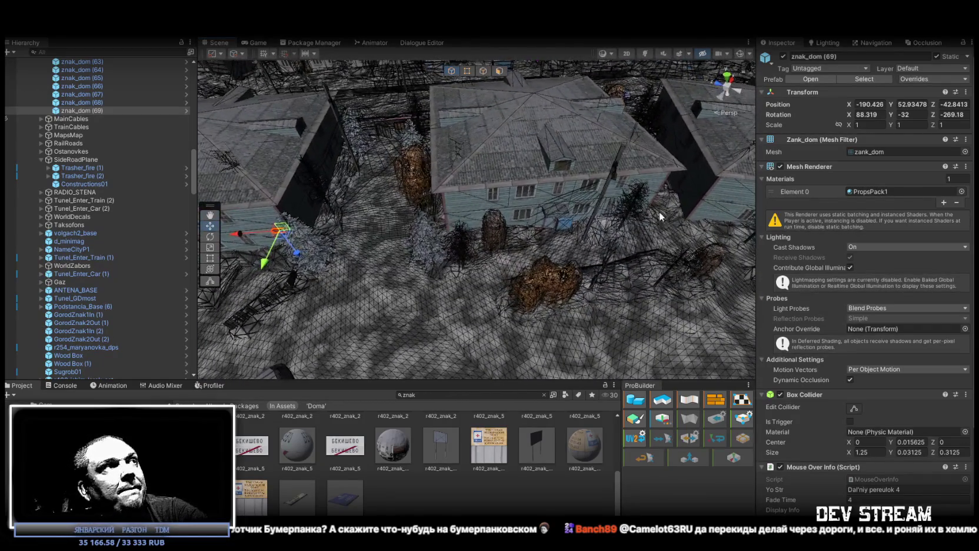
click(95, 111)
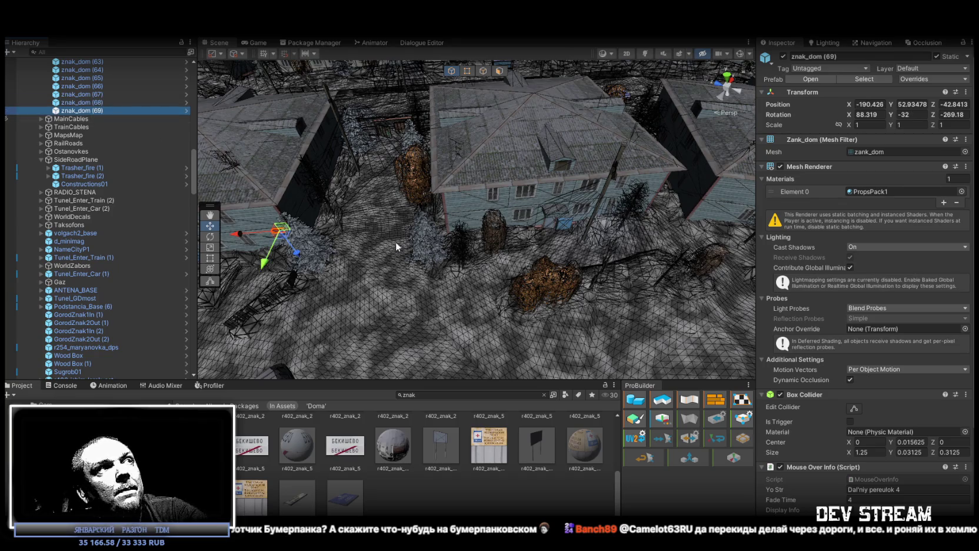
key(ctrl+d)
mouse_move(286, 232)
mouse_down()
mouse_move(634, 219)
mouse_move(675, 159)
mouse_up()
- Slide znak_dom (70) along the blue house wall and rotate it to match
key(f)
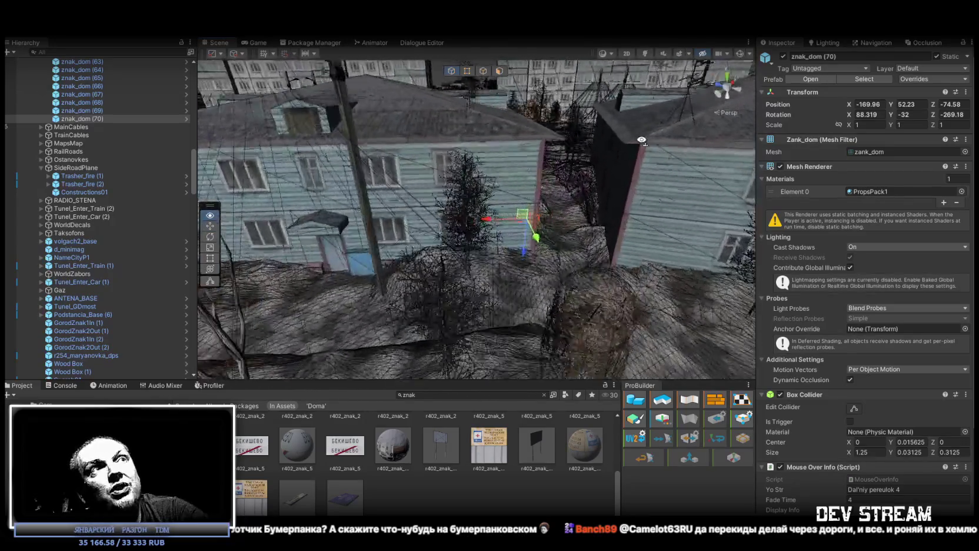
mouse_move(531, 223)
mouse_down()
mouse_move(490, 212)
mouse_move(499, 220)
mouse_move(488, 224)
mouse_move(507, 210)
mouse_move(559, 215)
mouse_move(511, 210)
mouse_move(537, 203)
mouse_move(528, 163)
mouse_move(535, 256)
mouse_move(566, 314)
mouse_move(614, 253)
mouse_move(339, 240)
mouse_move(646, 276)
mouse_move(521, 250)
mouse_up()
key(e)
mouse_move(415, 200)
mouse_down()
mouse_move(360, 215)
mouse_move(670, 312)
mouse_up()
- Duplicate the sign as znak_dom (71) and set it on the next blue house's wall
key(ctrl+d)
key(w)
key(f)
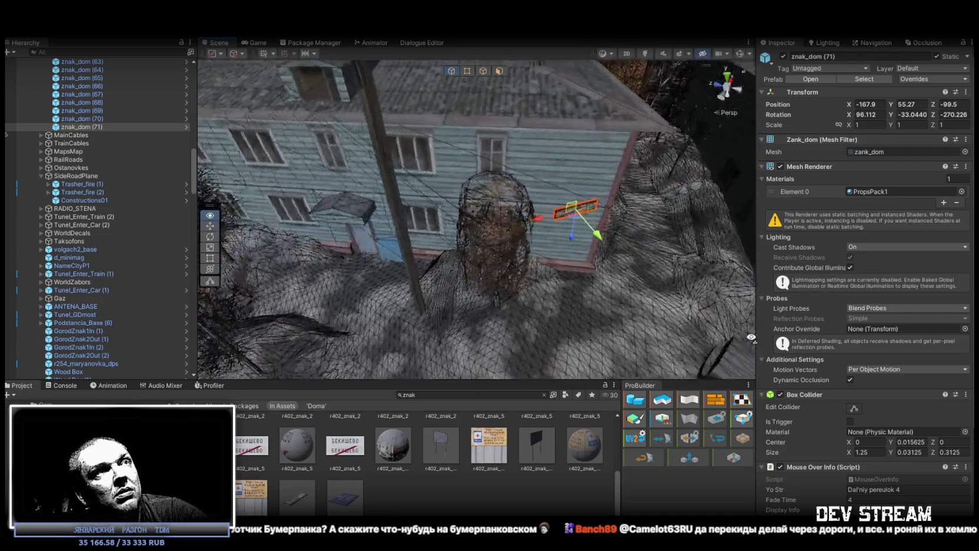
drag(593, 227, 590, 225)
key(f)
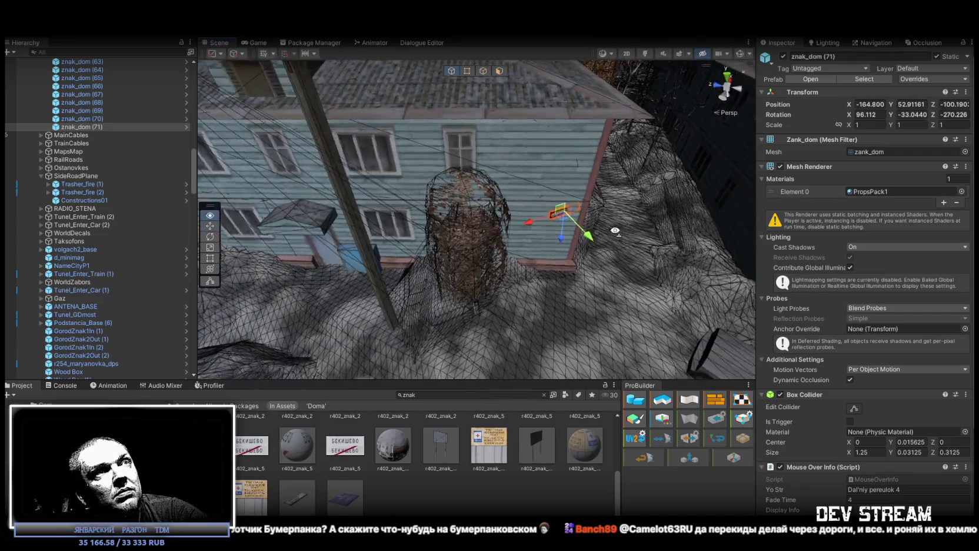
key(e)
drag(536, 253, 501, 250)
key(w)
drag(526, 217, 502, 212)
- Adjust znak_dom (71)'s angle to about Y -44.83 so it sits against the wall
scroll(509, 222, down, 3)
scroll(509, 222, up, 3)
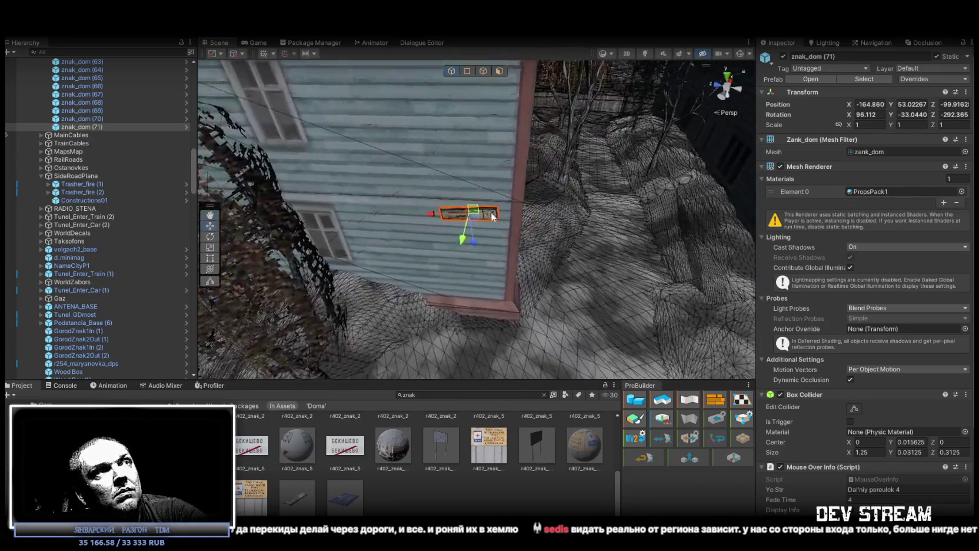
key(e)
mouse_move(487, 187)
mouse_down()
mouse_move(514, 225)
mouse_move(549, 227)
mouse_up()
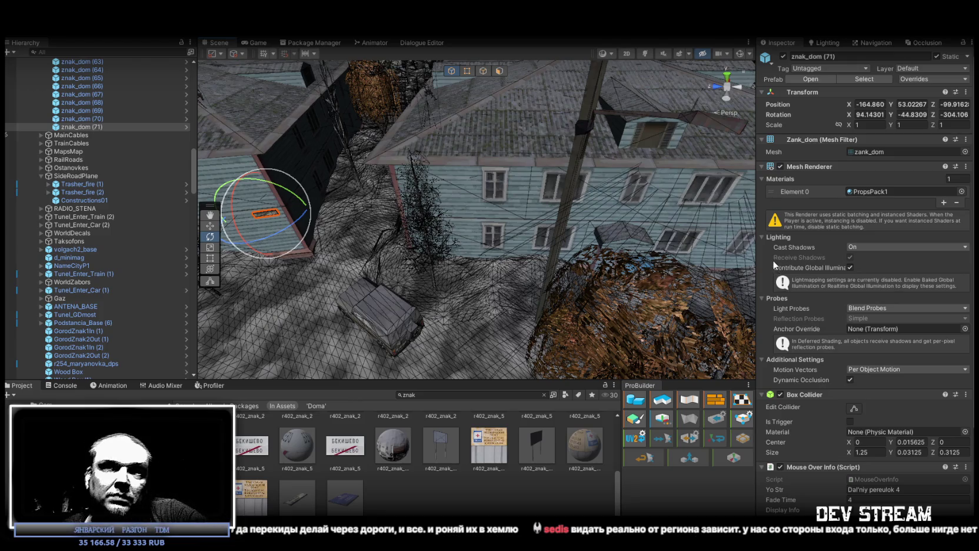
mouse_move(519, 130)
mouse_down()
mouse_move(448, 144)
mouse_move(431, 176)
mouse_up()
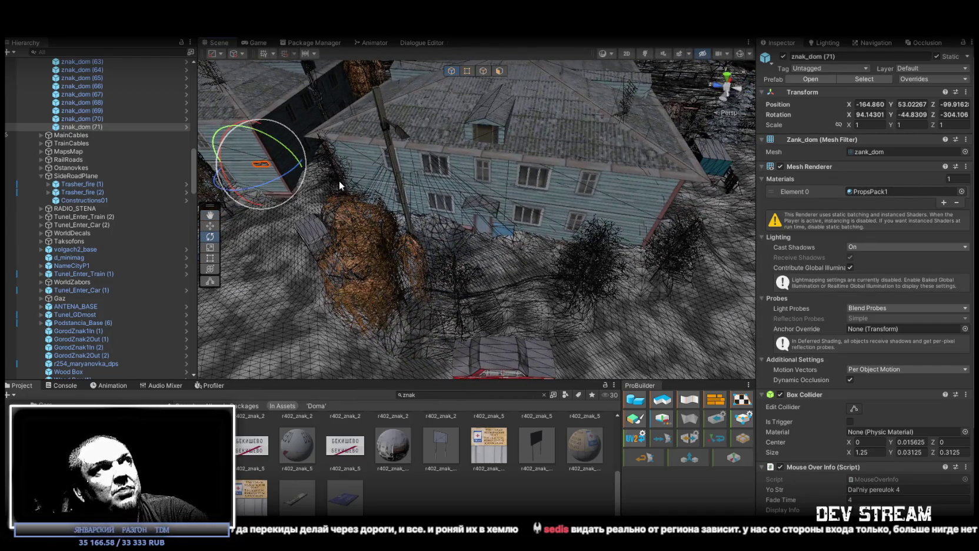
drag(362, 199, 331, 198)
key(w)
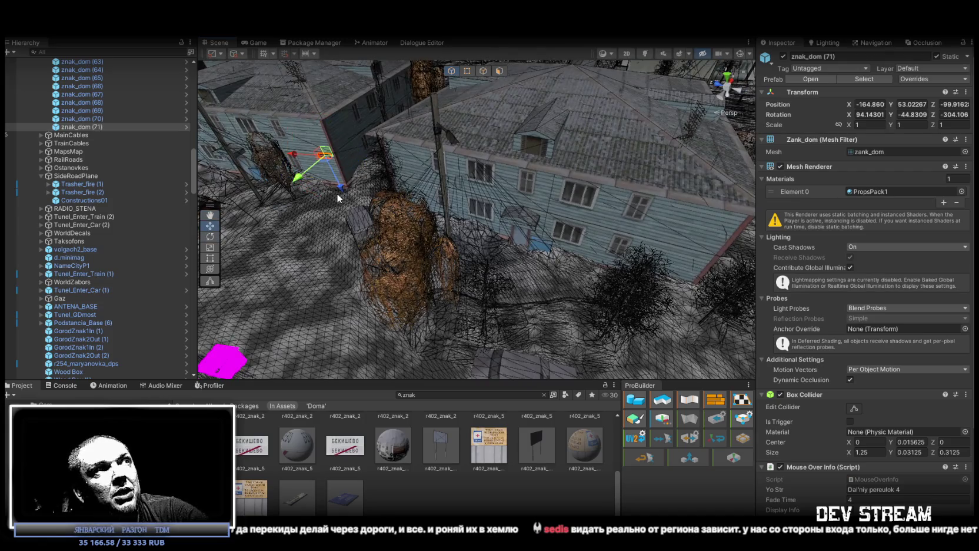
key(ctrl+d)
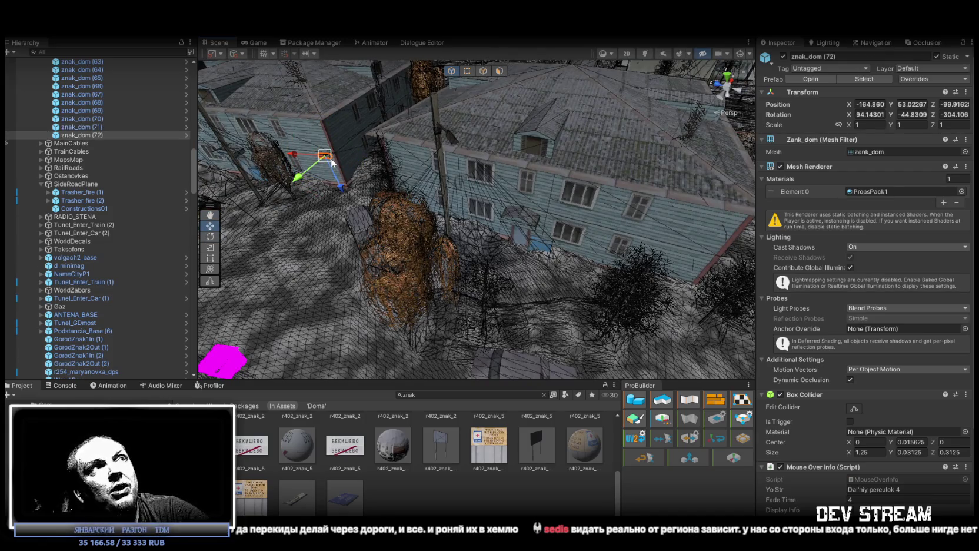
drag(324, 158, 653, 263)
key(f)
key(e)
drag(534, 253, 528, 262)
mouse_move(528, 214)
mouse_down()
mouse_move(536, 210)
mouse_move(505, 230)
mouse_move(478, 231)
mouse_up()
key(w)
scroll(514, 221, down, 5)
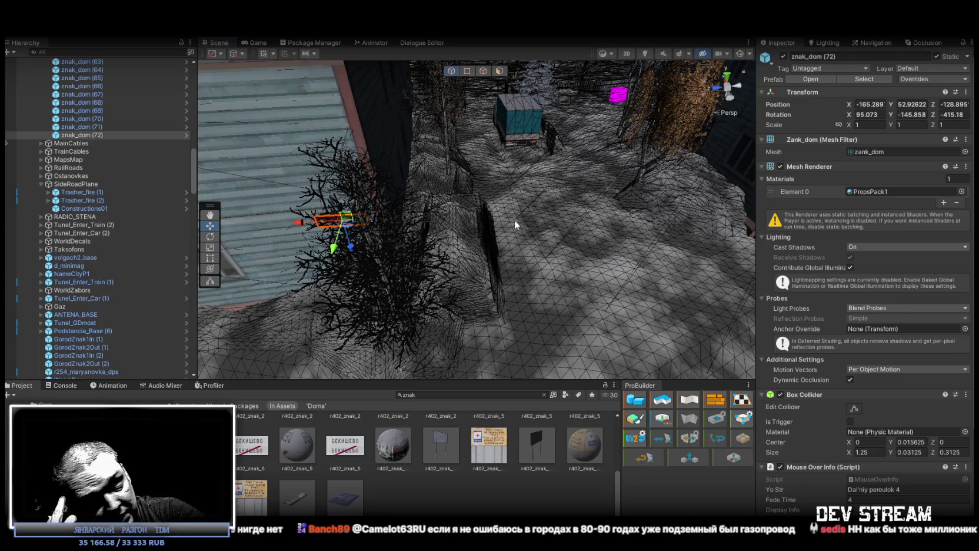
mouse_move(515, 219)
mouse_down()
mouse_move(600, 187)
mouse_move(575, 189)
mouse_up()
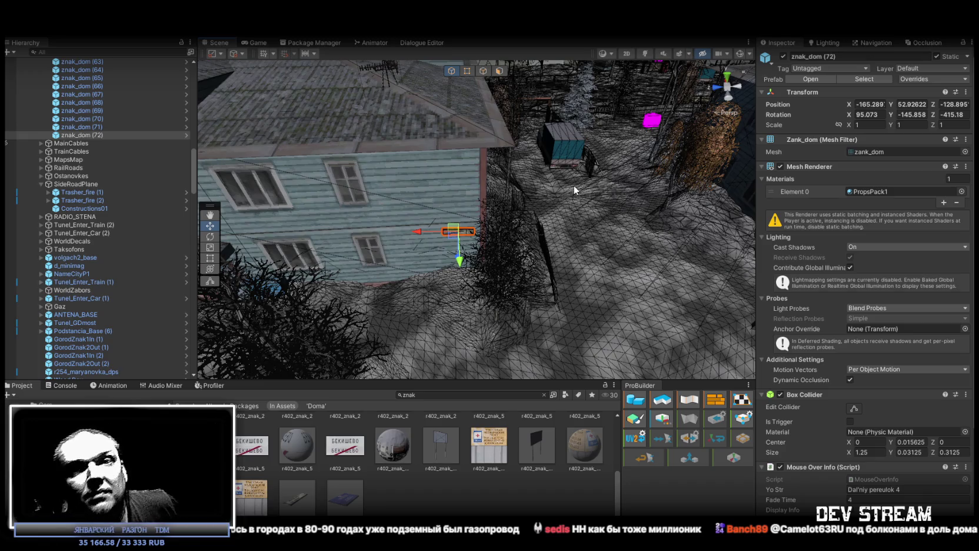
mouse_move(513, 171)
mouse_down()
mouse_move(523, 220)
mouse_move(875, 243)
mouse_move(567, 267)
mouse_move(570, 282)
mouse_move(530, 282)
mouse_up()
- Move znak_dom (73) onto the blue wooden house wall and turn it flat against it
click(355, 282)
drag(355, 282, 359, 277)
key(f)
mouse_move(589, 247)
mouse_down()
mouse_move(738, 240)
mouse_move(484, 241)
mouse_move(459, 225)
mouse_move(464, 212)
mouse_up()
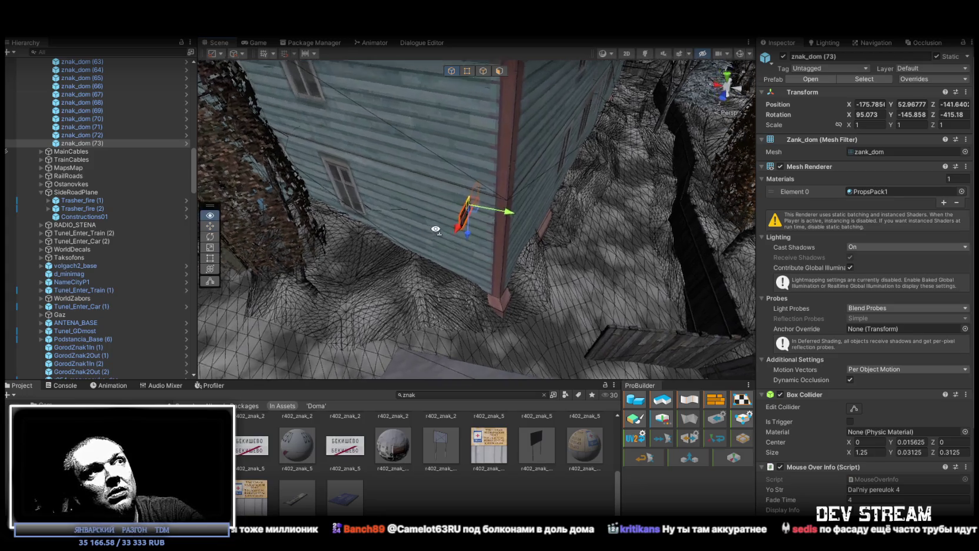
scroll(606, 211, up, 5)
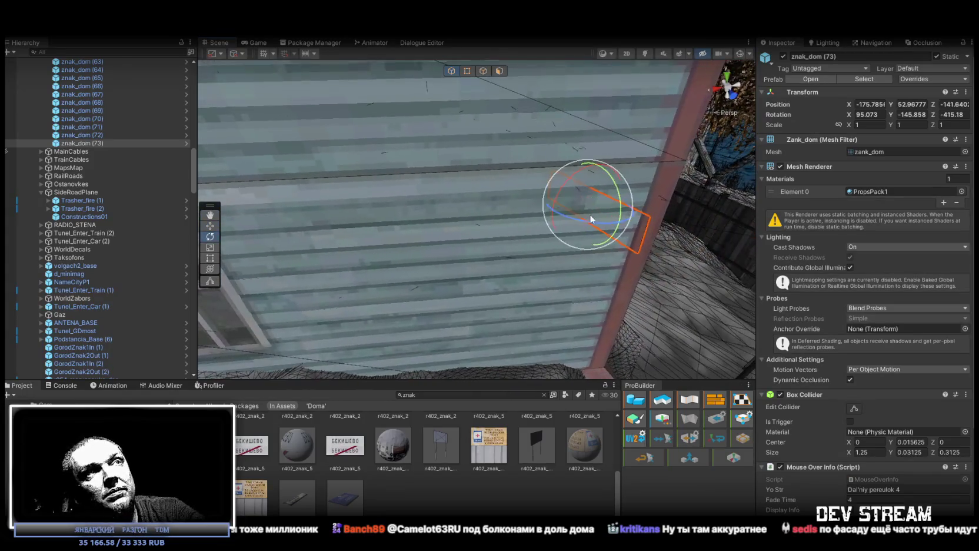
drag(591, 219, 436, 216)
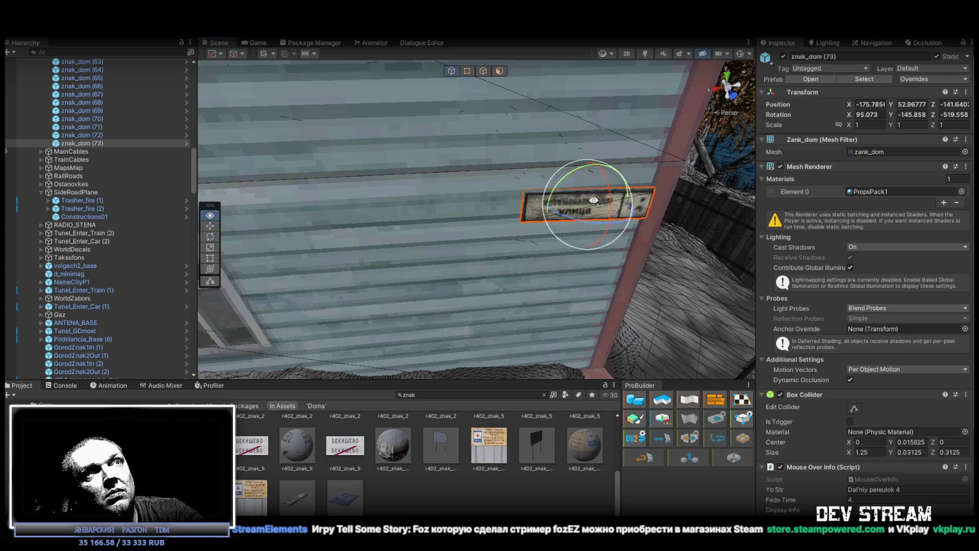
key(w)
mouse_move(577, 193)
mouse_down()
mouse_move(534, 193)
mouse_move(542, 193)
mouse_up()
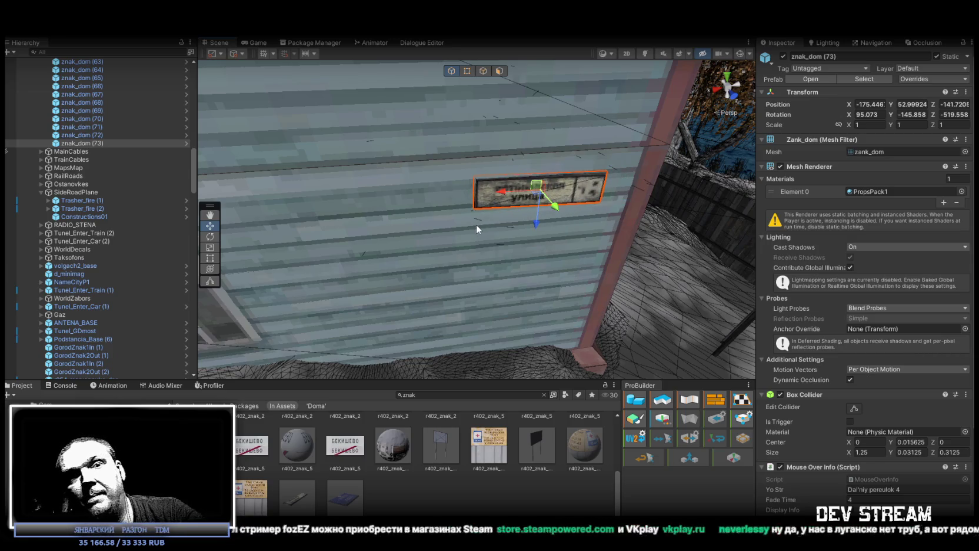
scroll(538, 250, down, 10)
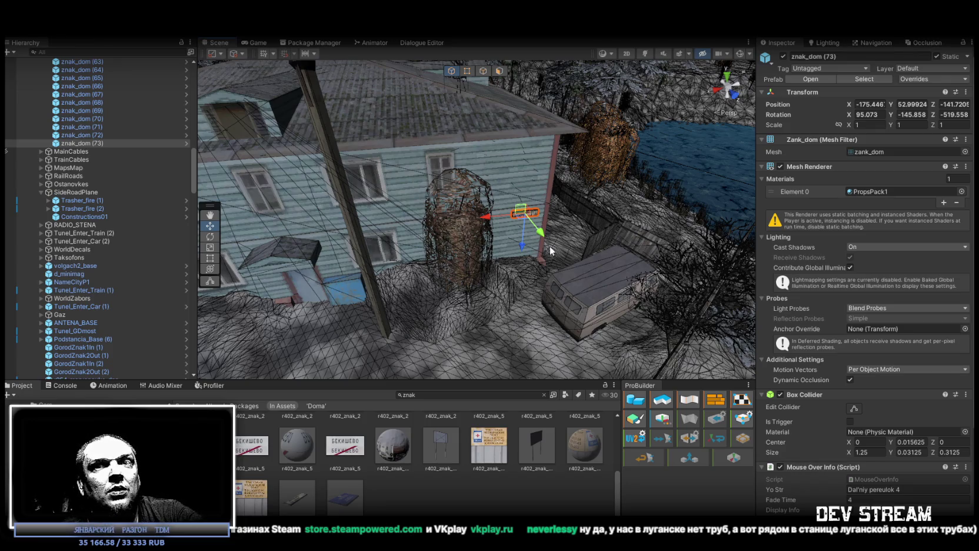
- Duplicate it as znak_dom (74) and move it to about -126.23, 54.99, -148.02
mouse_move(593, 278)
mouse_down()
mouse_move(253, 247)
mouse_move(114, 274)
mouse_move(558, 301)
mouse_move(705, 243)
mouse_move(465, 234)
mouse_up()
key(ctrl+d)
mouse_move(224, 228)
mouse_down()
mouse_move(298, 176)
mouse_move(134, 196)
mouse_move(625, 232)
mouse_up()
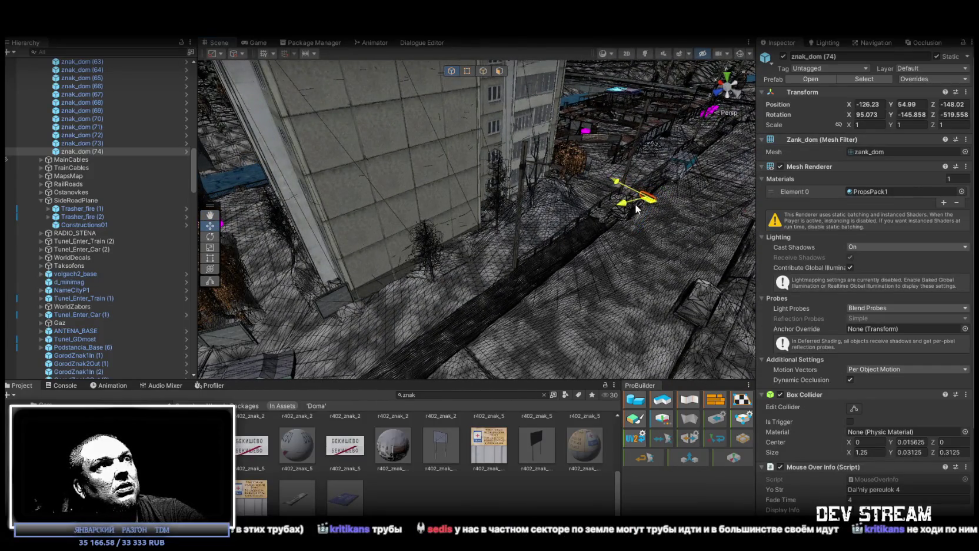
- Move znak_dom (74) onto the grey block's wall and enter rotation 90, -180, -90
mouse_move(338, 271)
mouse_down()
mouse_move(332, 250)
mouse_move(578, 290)
mouse_up()
drag(571, 235, 468, 268)
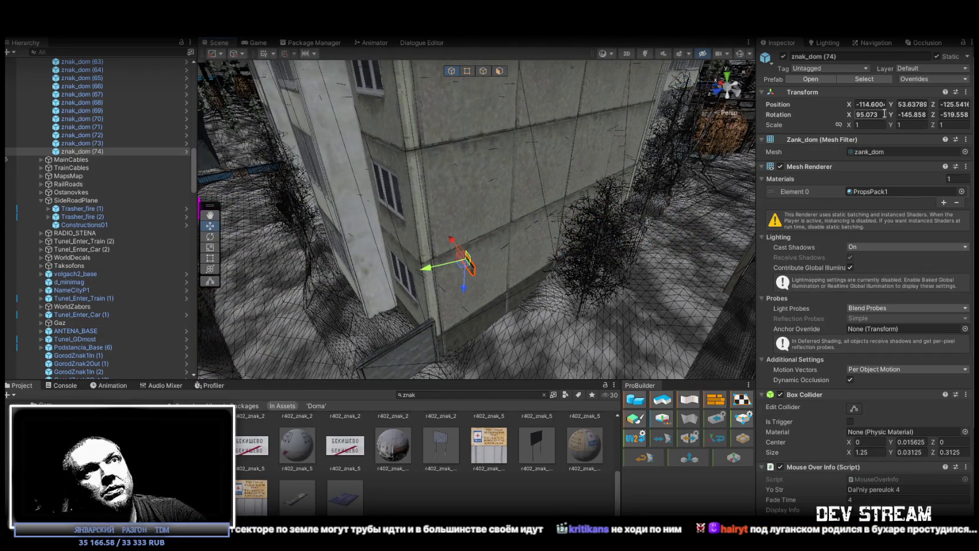
text(90)
text(-)
text(-)
key(Return)
key(f)
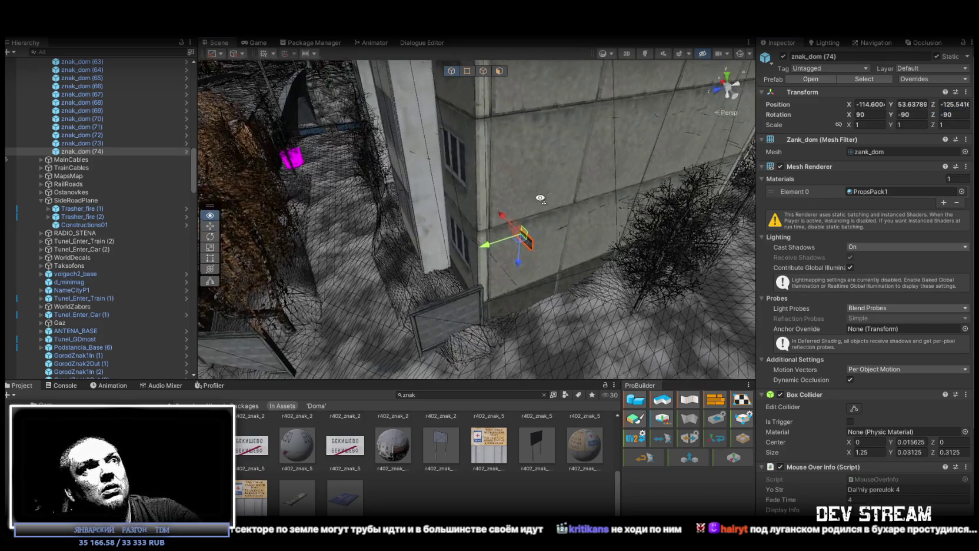
- Fine-tune the sign's facing and lower it to about -114.60, 53.69, -125.99
key(e)
drag(527, 197, 630, 180)
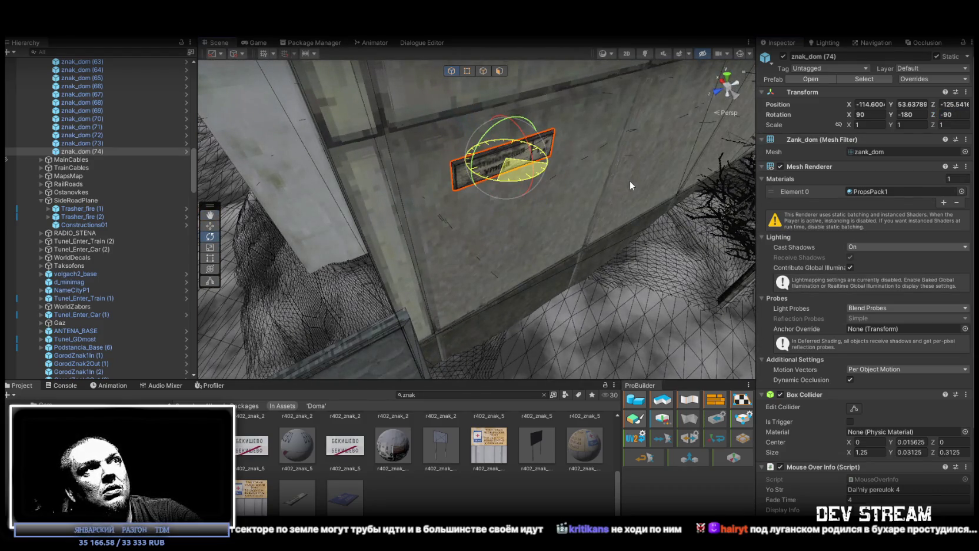
key(w)
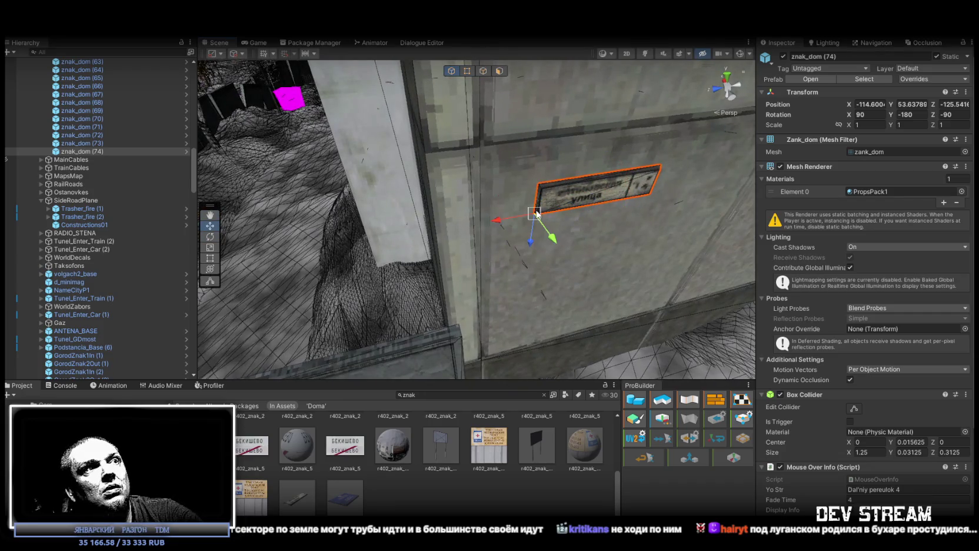
mouse_move(533, 215)
mouse_down()
mouse_move(502, 272)
mouse_move(486, 359)
mouse_move(522, 347)
mouse_move(605, 219)
mouse_move(612, 183)
mouse_move(628, 179)
mouse_move(447, 159)
mouse_move(708, 196)
mouse_move(974, 192)
mouse_move(3, 176)
mouse_move(842, 163)
mouse_move(482, 193)
mouse_move(789, 171)
mouse_move(831, 159)
mouse_move(749, 139)
mouse_move(569, 178)
mouse_move(610, 234)
mouse_up()
key(f)
key(w)
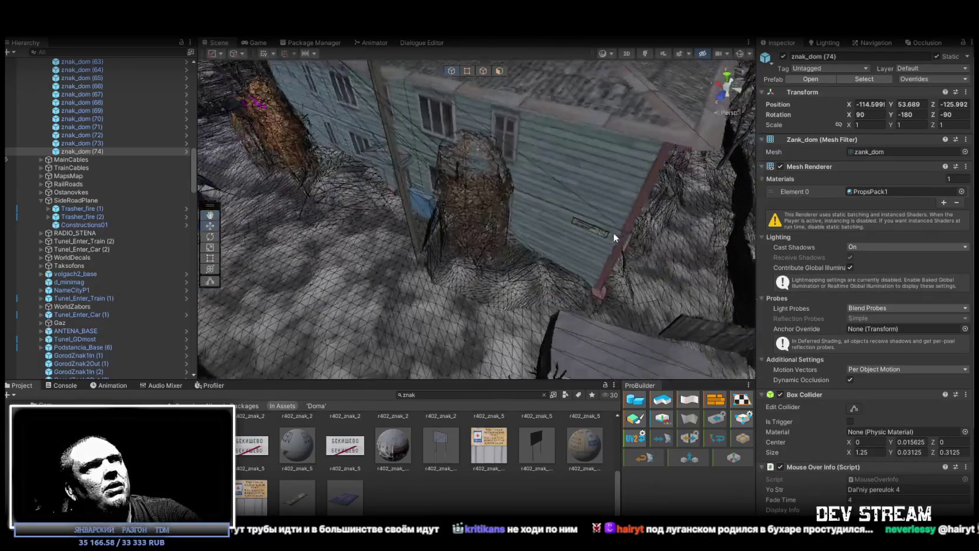
double_click(89, 143)
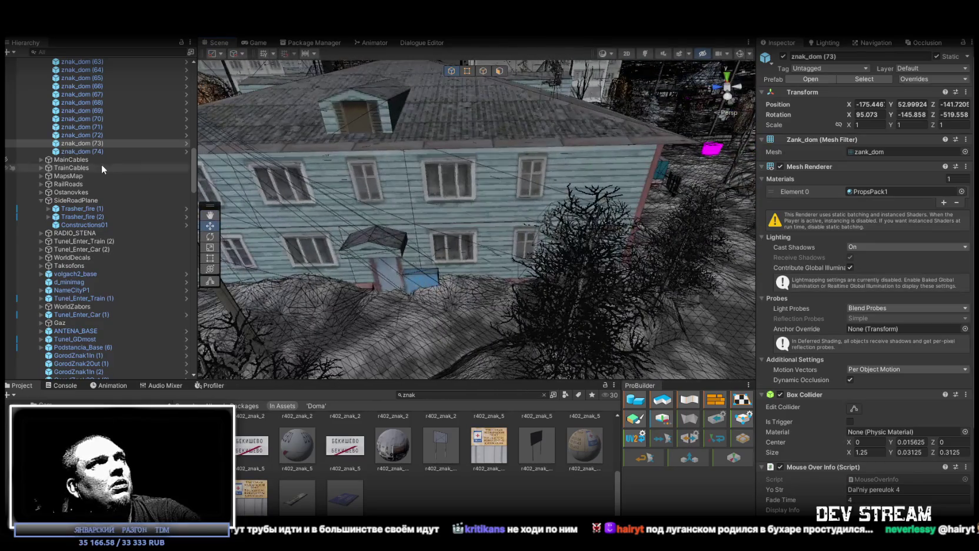
- Select signs znak_dom (69) through (73) in the Hierarchy and delete them
shift+click(88, 127)
mouse_move(353, 147)
mouse_down()
mouse_move(256, 171)
mouse_move(172, 151)
mouse_up()
shift+click(93, 111)
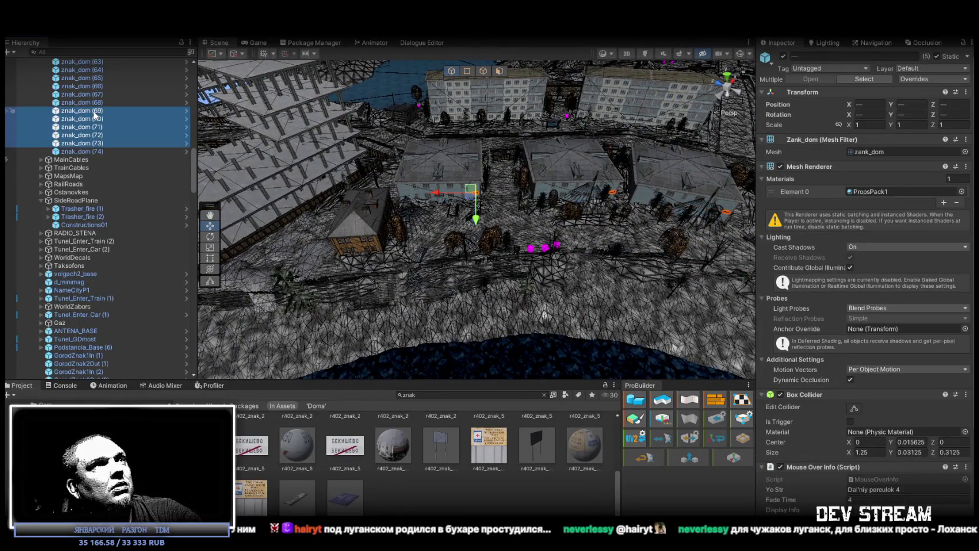
shift+click(95, 103)
ctrl+click(96, 105)
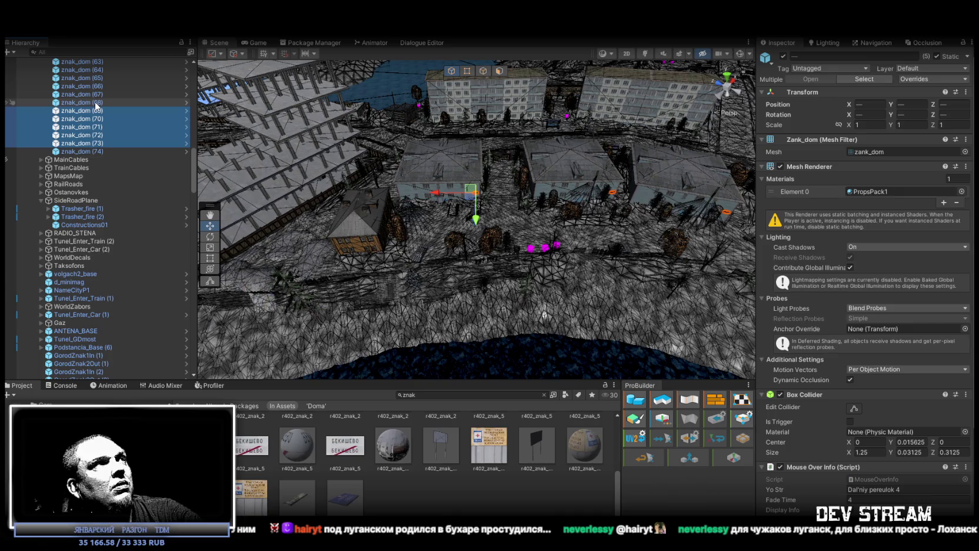
key(Delete)
click(97, 103)
- Rename znak_dom (74) to znak_dom (69) and frame it
mouse_move(419, 174)
mouse_down()
mouse_move(367, 152)
mouse_move(667, 172)
mouse_move(546, 187)
mouse_up()
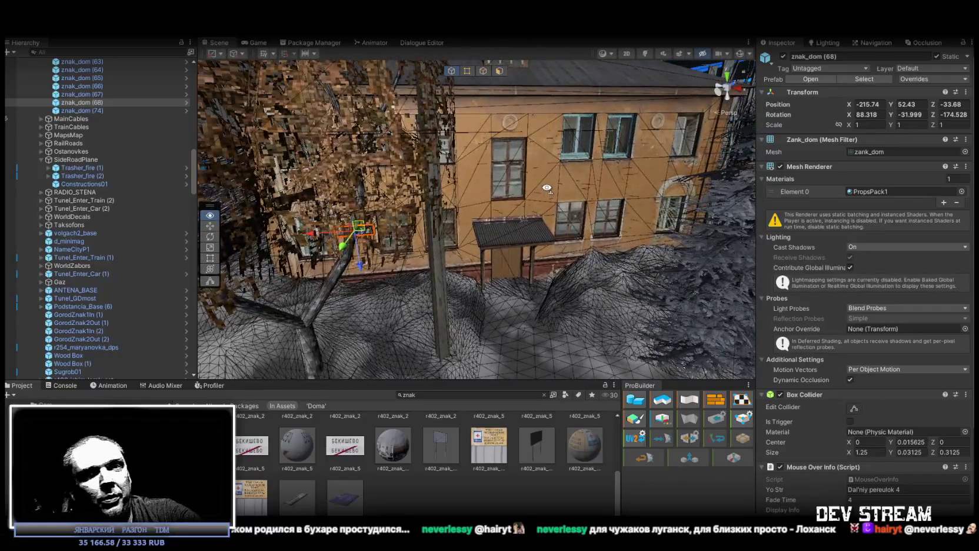
click(90, 109)
click(96, 111)
double_click(98, 110)
text(69)
key(Return)
double_click(90, 109)
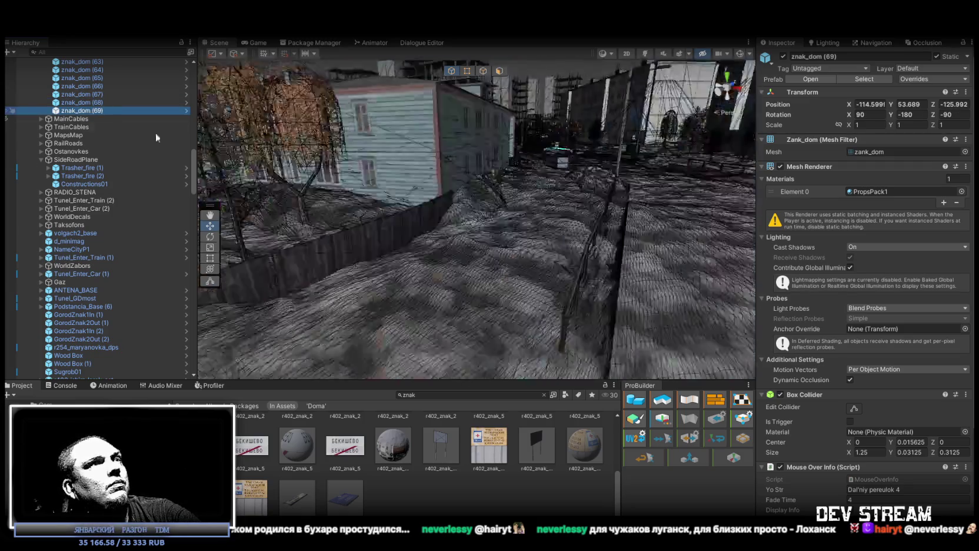
- Select the copy znak_dom (70) and view it beside apartment block rus_build_5et_01 (1)
mouse_move(613, 169)
mouse_down()
mouse_move(339, 215)
mouse_move(737, 214)
mouse_up()
click(737, 214)
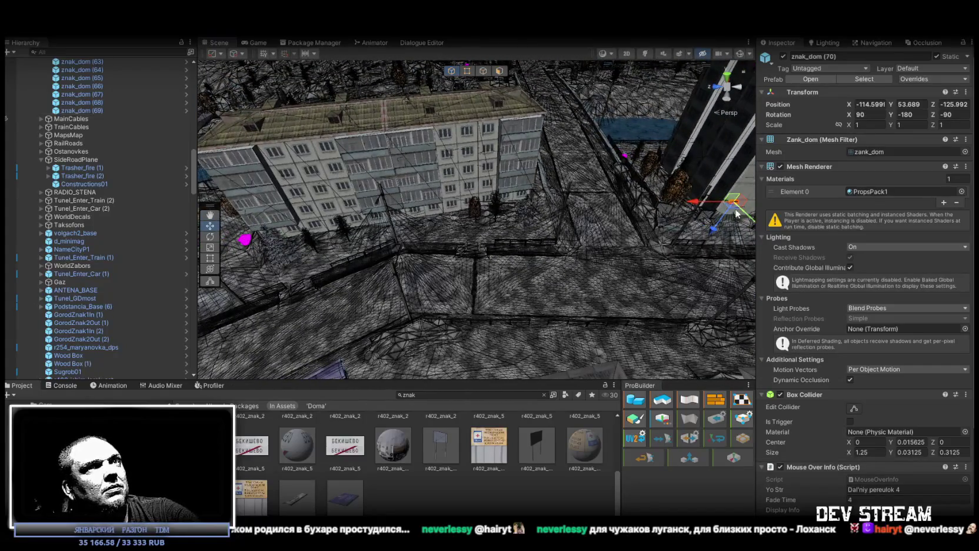
mouse_move(274, 247)
mouse_down()
mouse_move(436, 189)
mouse_move(483, 194)
mouse_up()
click(504, 198)
drag(459, 136, 159, 209)
scroll(151, 293, up, 3)
scroll(145, 279, up, 10)
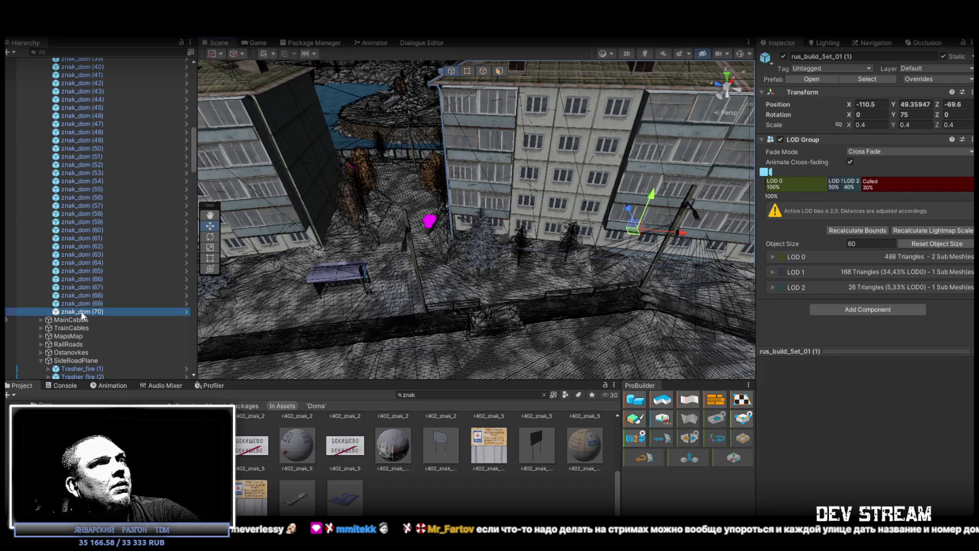
- Tilt the znak_dom (70) sign to a Z rotation of -75
double_click(82, 312)
key(e)
mouse_move(479, 237)
mouse_down()
mouse_move(499, 237)
mouse_move(504, 120)
mouse_move(565, 123)
mouse_move(535, 119)
mouse_up()
key(w)
- Duplicate the tilted sign as znak_dom (71) and fly the view toward the building wall
mouse_move(443, 162)
mouse_down()
mouse_move(488, 155)
mouse_move(426, 283)
mouse_move(424, 321)
mouse_move(286, 288)
mouse_move(425, 284)
mouse_move(450, 303)
mouse_move(434, 271)
mouse_move(428, 142)
mouse_up()
mouse_move(545, 162)
mouse_down()
mouse_move(431, 221)
mouse_move(651, 120)
mouse_move(343, 263)
mouse_up()
key(ctrl+d)
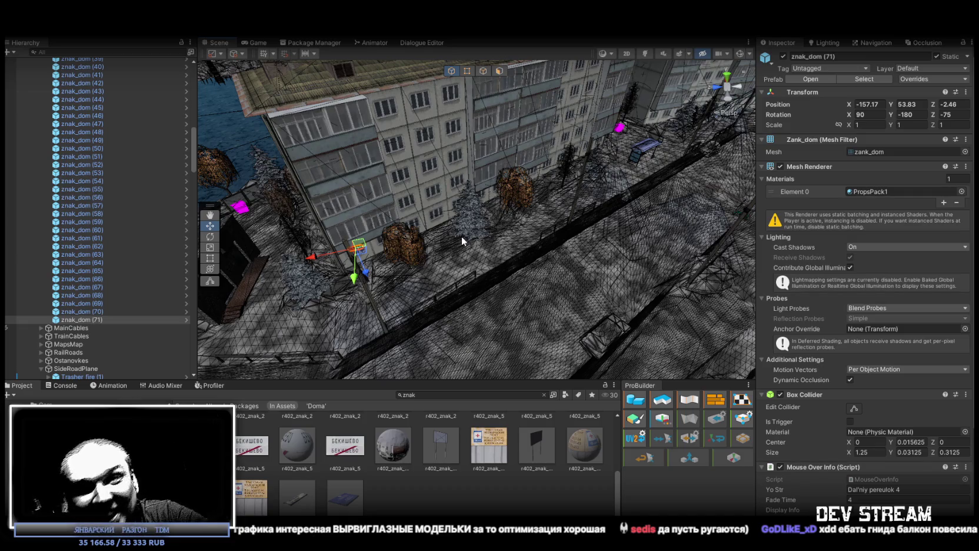
drag(476, 272, 404, 223)
- Frame znak_dom (71), tilt it slightly and pull it down to the wall base
key(f)
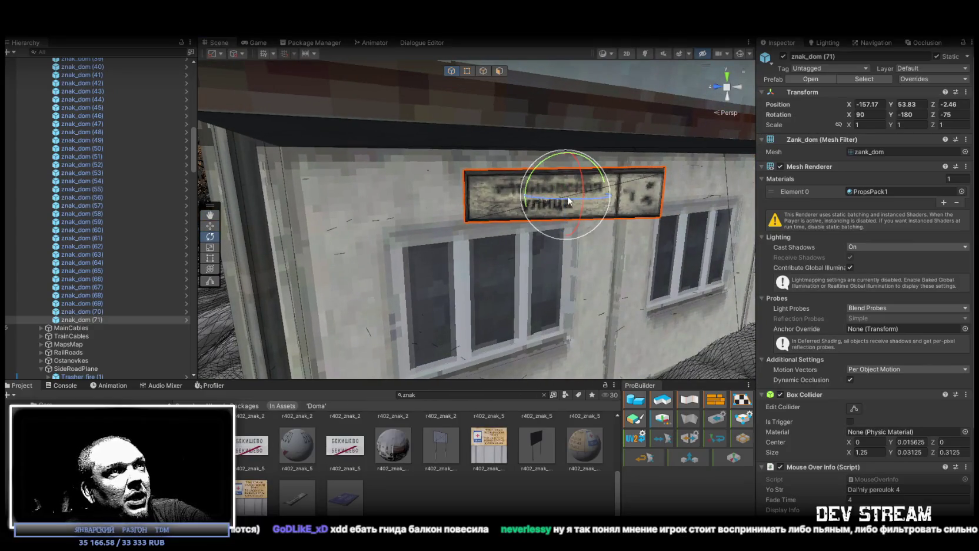
drag(568, 200, 585, 191)
key(w)
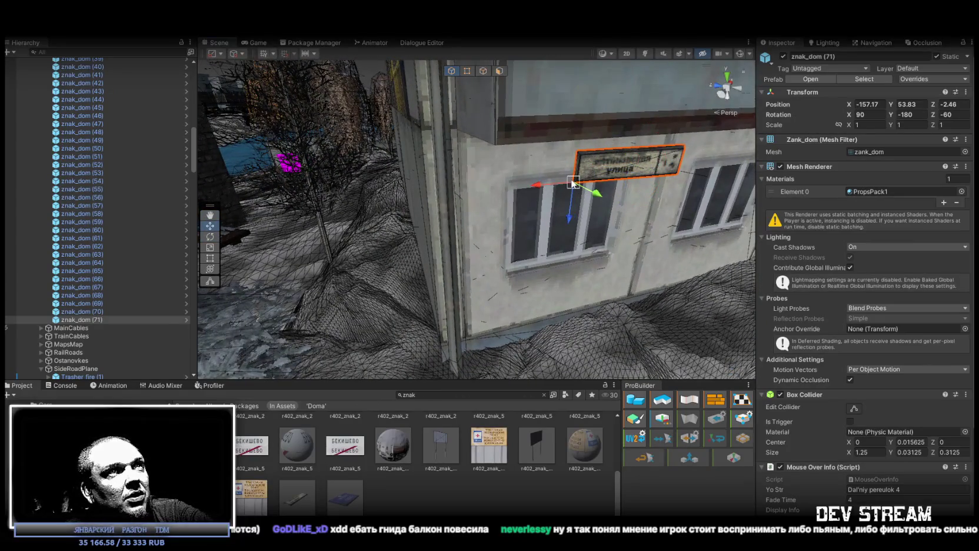
ctrl+click(511, 281)
click(600, 165)
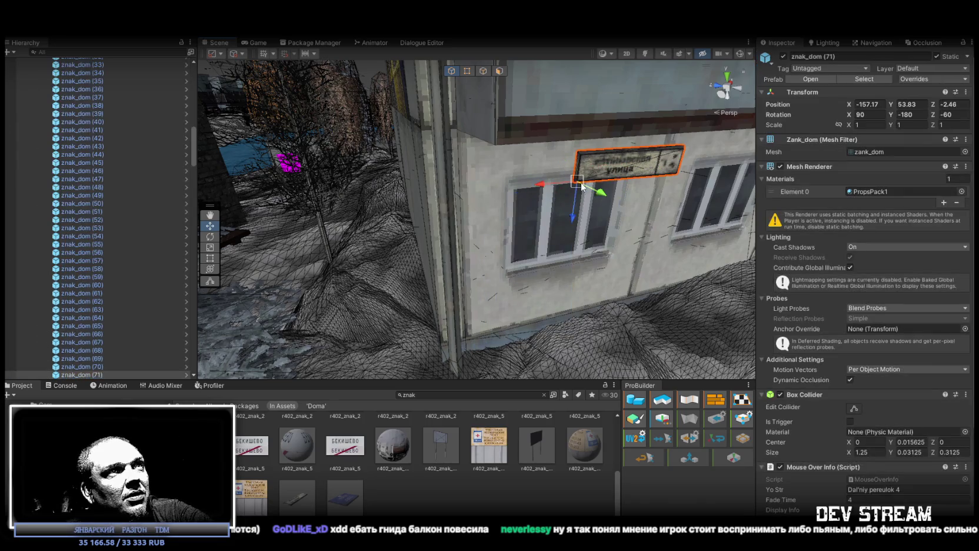
mouse_move(576, 187)
mouse_down()
mouse_move(477, 329)
mouse_move(491, 332)
mouse_up()
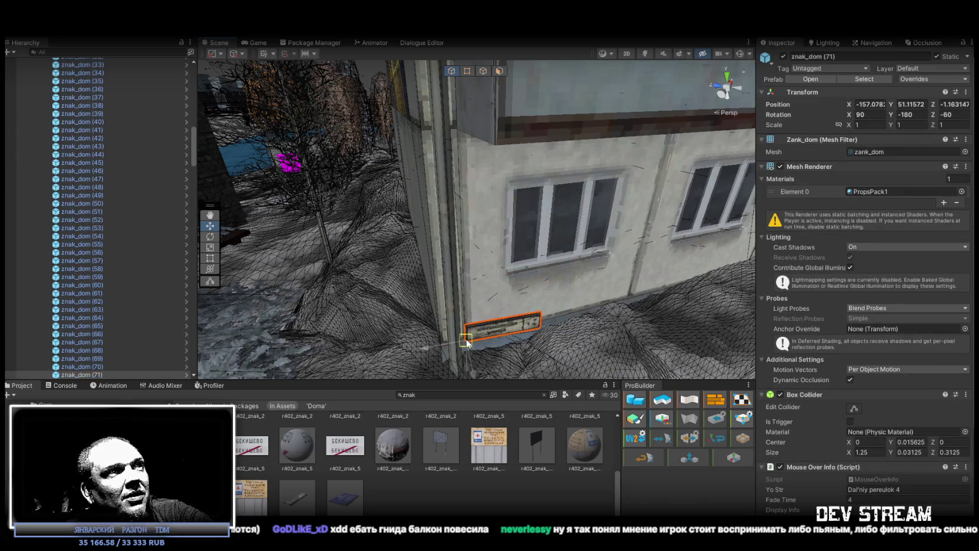
scroll(494, 294, up, 3)
- Set the sign's Z rotation to -55 and lift it up above the window
click(517, 207)
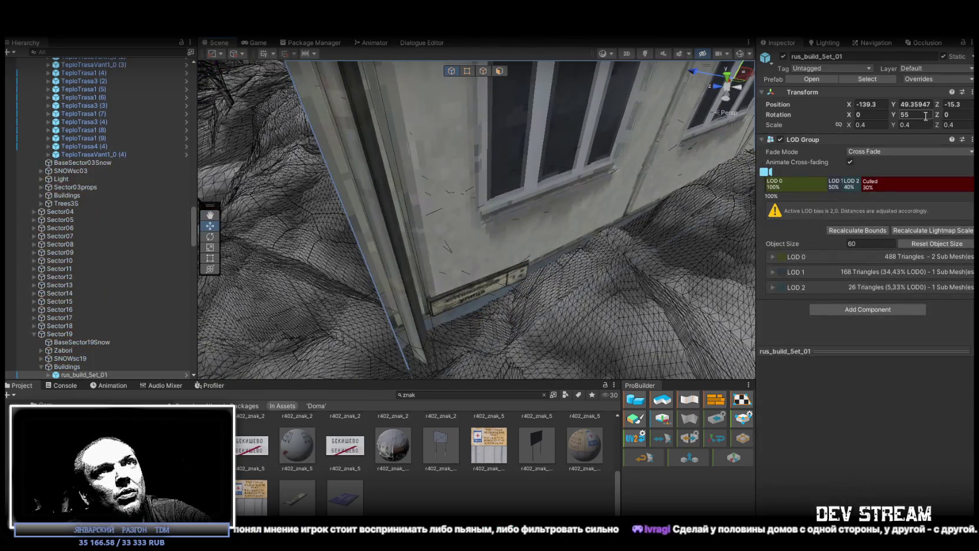
click(482, 287)
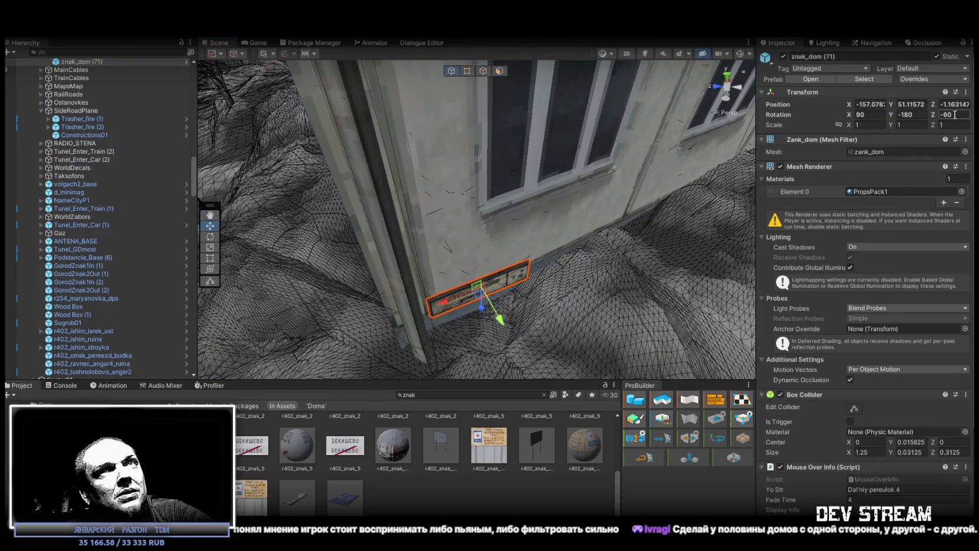
text(-55)
key(Return)
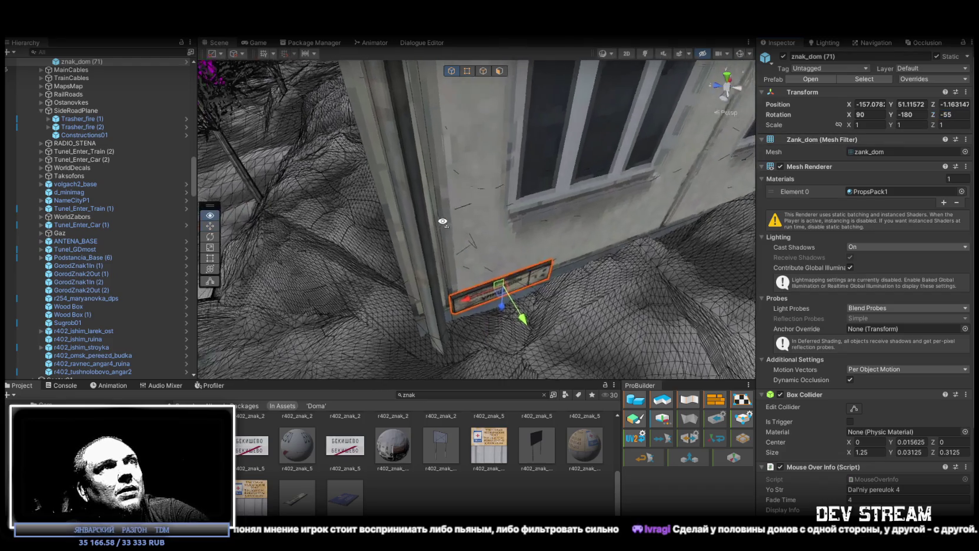
drag(502, 271, 453, 291)
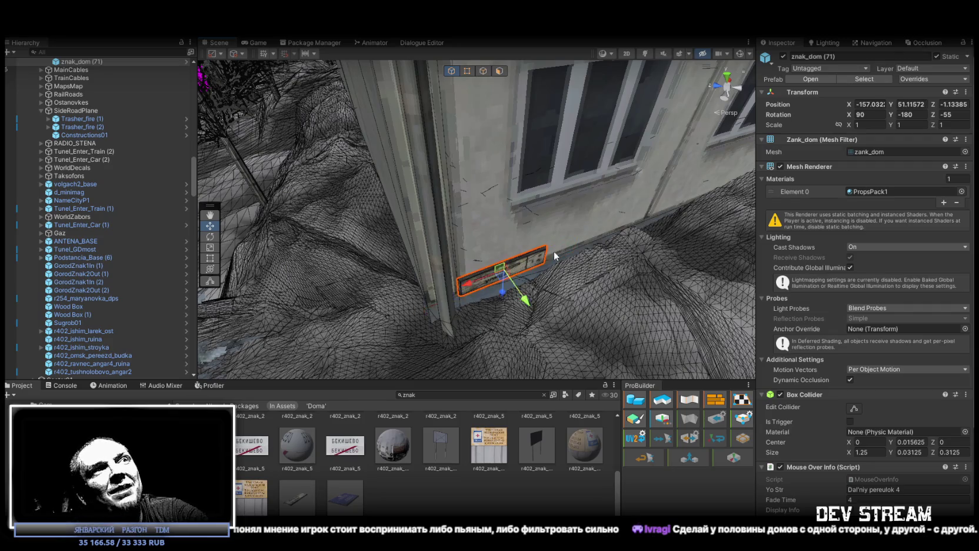
mouse_move(459, 329)
mouse_down()
mouse_move(484, 126)
mouse_move(476, 144)
mouse_up()
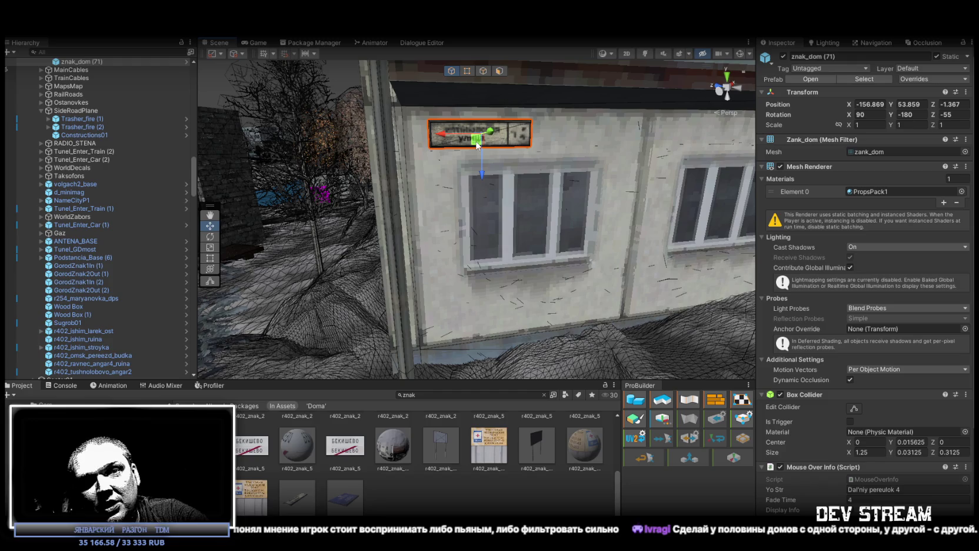
- Nudge znak_dom (71) to about -156.96, 53.88, -1.23, flush against the wall
scroll(532, 171, up, 5)
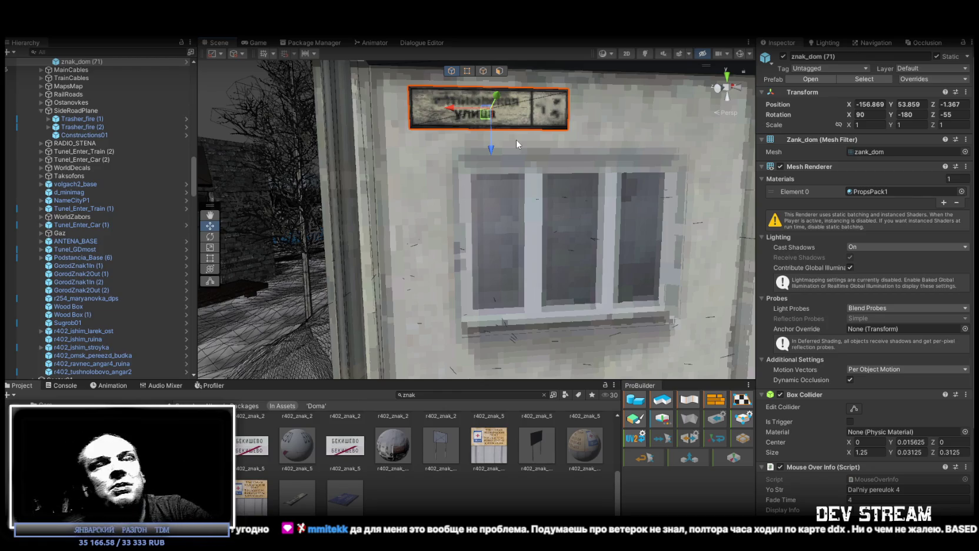
mouse_move(485, 113)
mouse_down()
mouse_move(505, 111)
mouse_move(469, 113)
mouse_up()
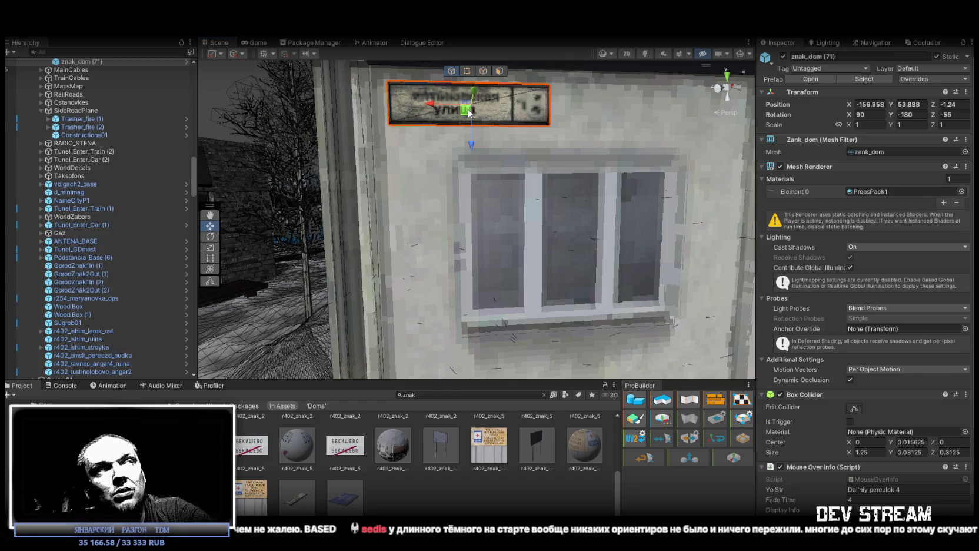
drag(468, 114, 466, 116)
mouse_move(579, 211)
mouse_down()
mouse_move(356, 280)
mouse_move(394, 282)
mouse_move(317, 278)
mouse_move(447, 265)
mouse_move(591, 273)
mouse_up()
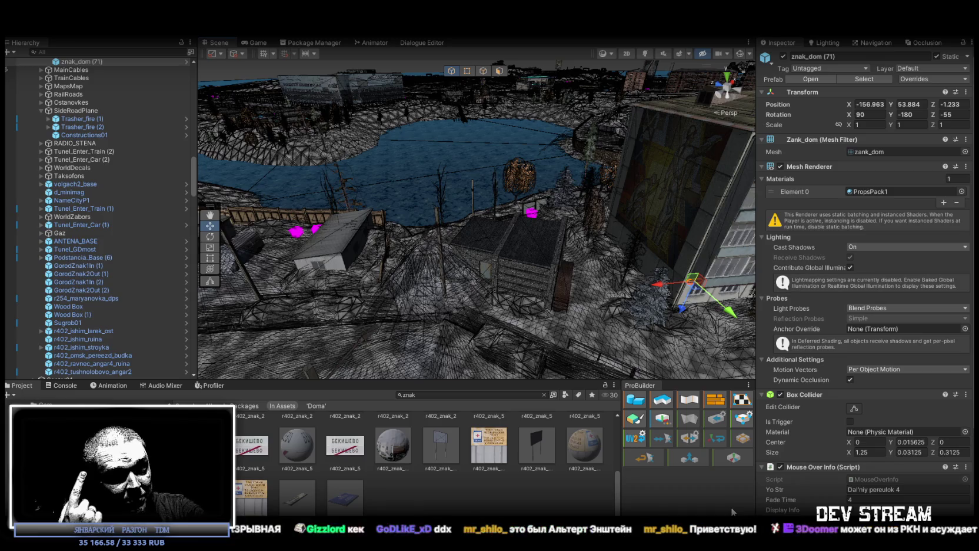
- Fly the Scene view back toward the building wall holding the sign
mouse_move(667, 271)
mouse_down()
mouse_move(707, 248)
mouse_move(481, 150)
mouse_move(508, 163)
mouse_up()
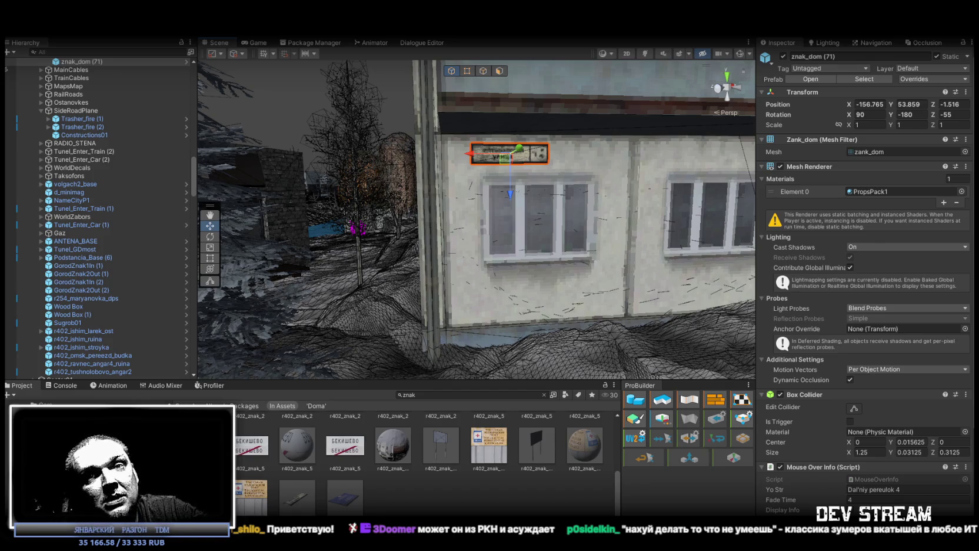
- Slide znak_dom (71) sideways to about -156.87, 53.86, -1.37 over the window, then orbit to check it
drag(661, 303, 655, 273)
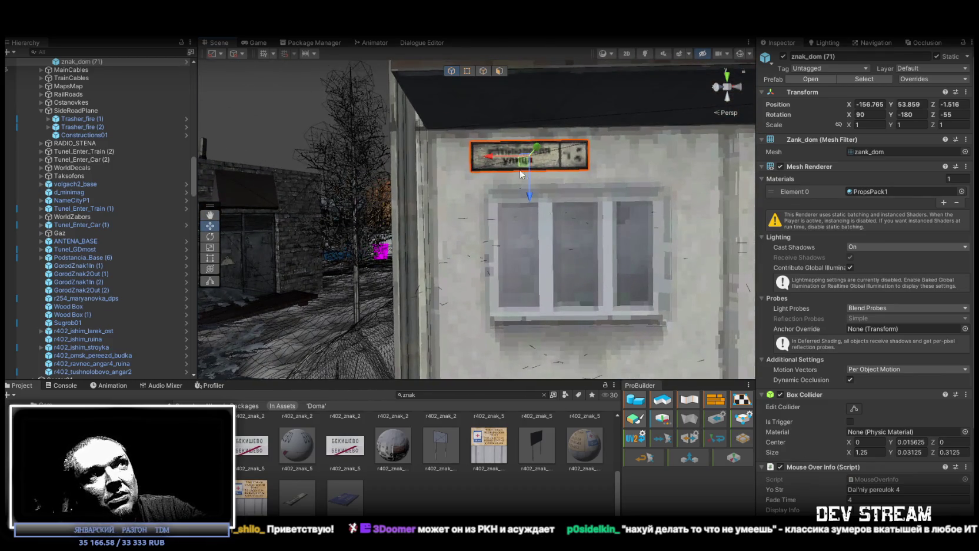
drag(494, 157, 499, 163)
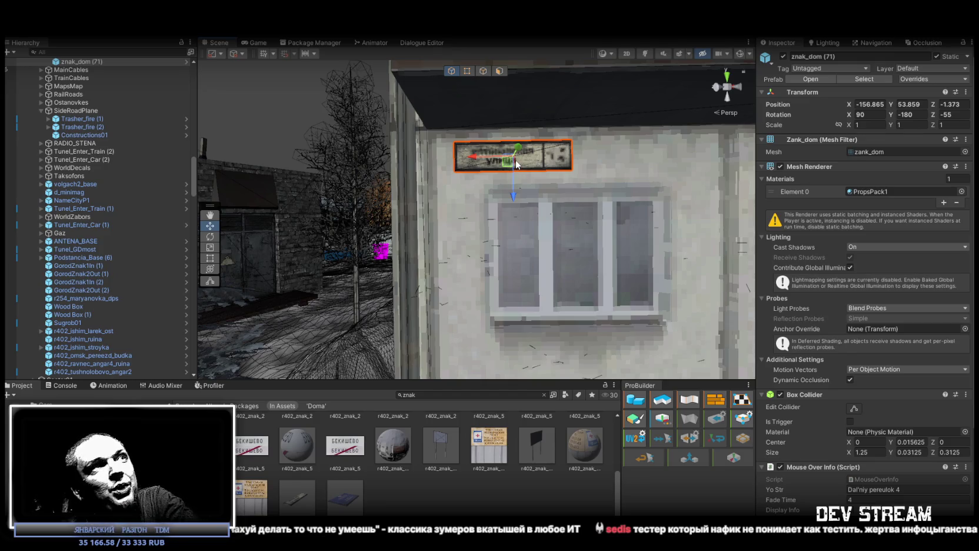
drag(517, 165, 697, 233)
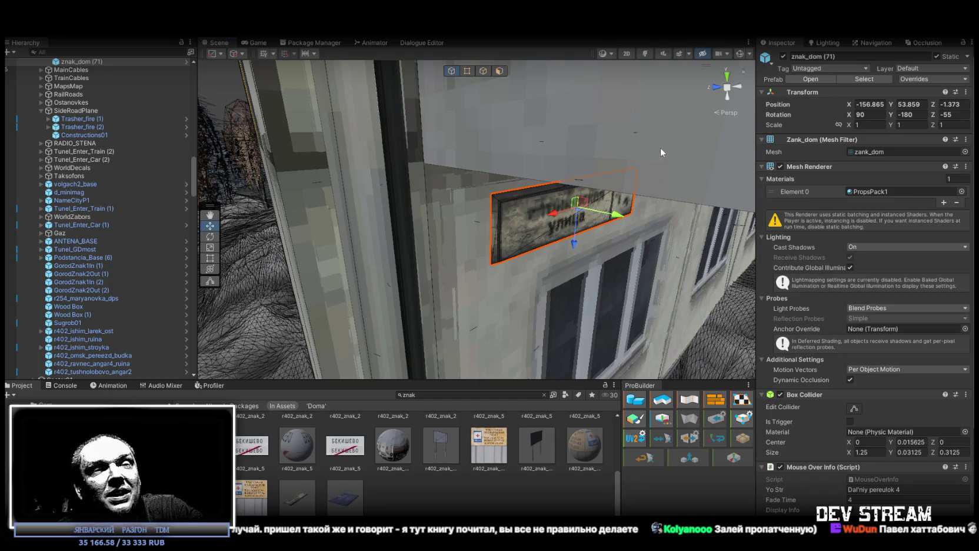
mouse_move(566, 183)
mouse_down()
mouse_move(436, 132)
mouse_move(456, 183)
mouse_move(428, 205)
mouse_move(630, 218)
mouse_move(639, 209)
mouse_move(799, 209)
mouse_move(677, 239)
mouse_move(446, 263)
mouse_move(510, 254)
mouse_move(460, 258)
mouse_up()
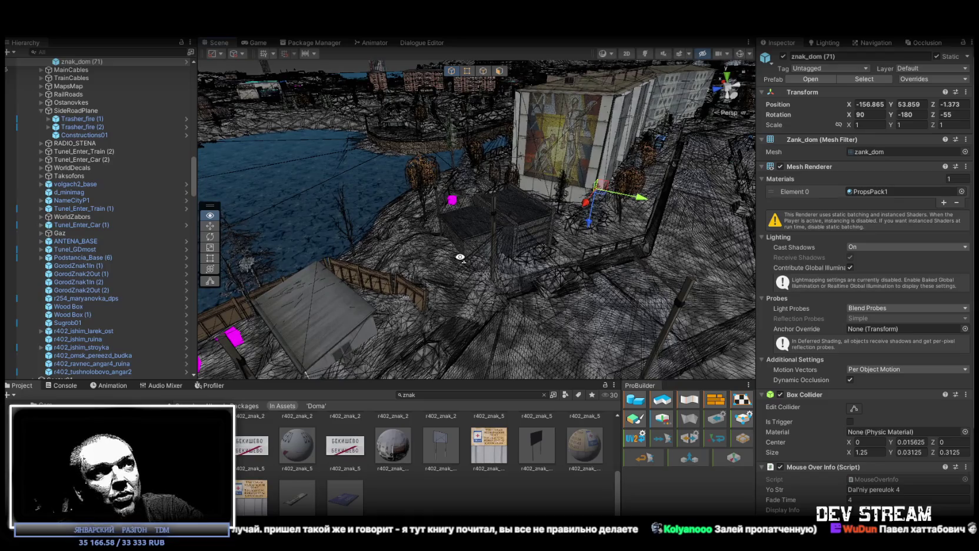
- Orbit the view from the river and yard in close to the brick shed and fir tree
drag(591, 245, 544, 245)
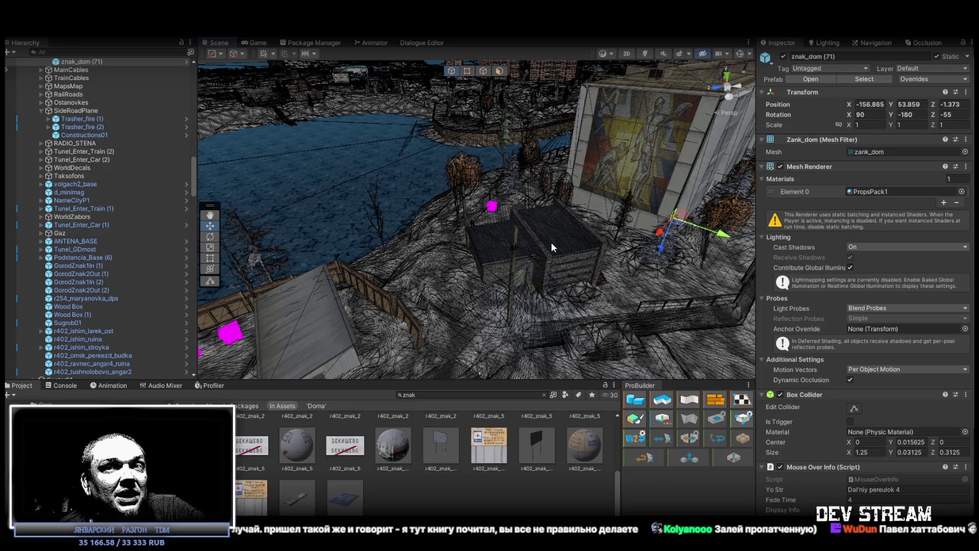
mouse_move(541, 265)
mouse_down()
mouse_move(563, 267)
mouse_move(554, 251)
mouse_up()
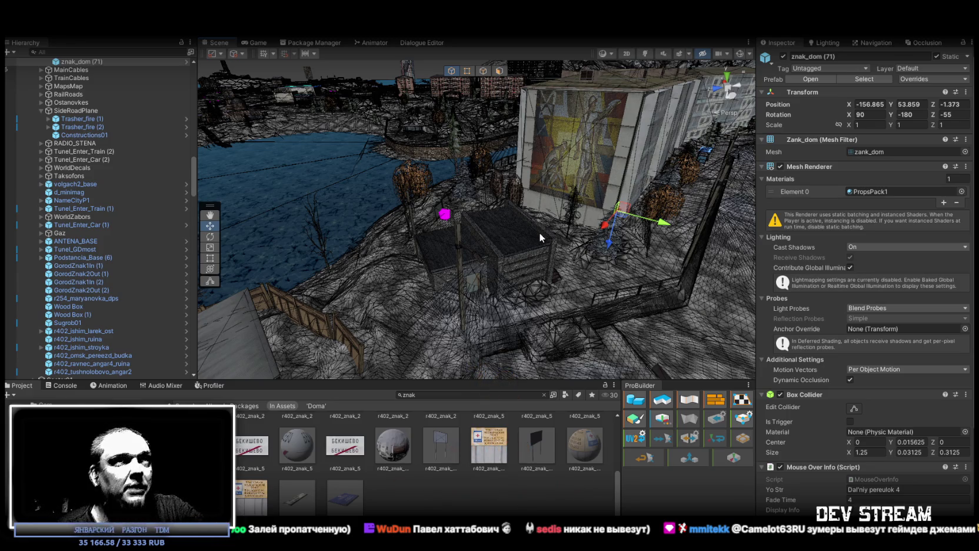
mouse_move(552, 227)
mouse_down()
mouse_move(572, 225)
mouse_move(529, 193)
mouse_move(541, 192)
mouse_up()
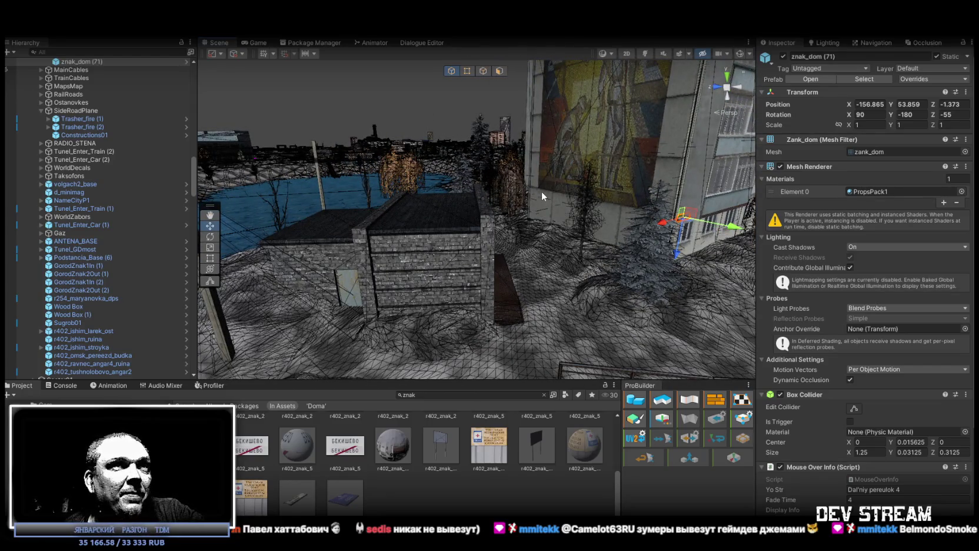
drag(542, 191, 599, 206)
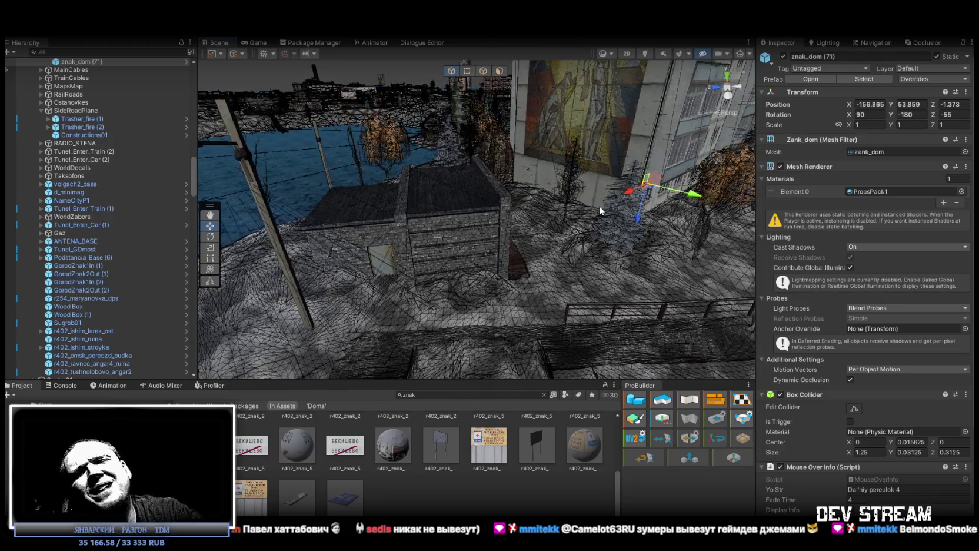